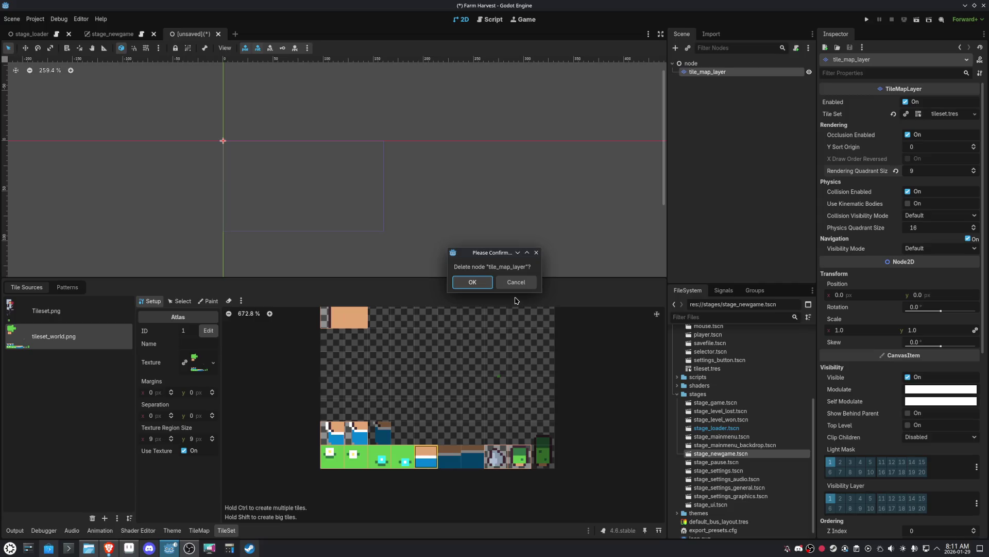
# - Keep the tile_map_layer node and delete three bottom-row tiles from the tileset_world.png atlas
pyautogui.press('Escape')
pyautogui.rightClick(431, 460)
pyautogui.click(447, 464)
pyautogui.rightClick(411, 463)
pyautogui.click(423, 468)
pyautogui.rightClick(385, 462)
pyautogui.click(398, 467)
# - Delete three more tileset_world.png atlas tiles, including one in the upper row
pyautogui.rightClick(360, 462)
pyautogui.click(380, 466)
pyautogui.rightClick(332, 461)
pyautogui.click(350, 467)
pyautogui.rightClick(360, 432)
pyautogui.click(369, 437)
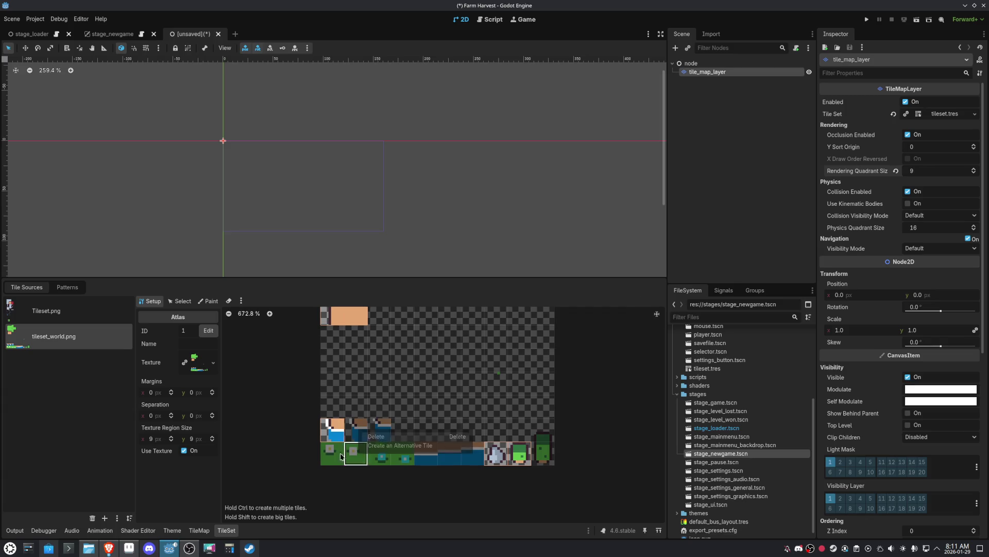
# - Re-create the deleted bottom-row tiles and a single tile at the atlas's right end
pyautogui.click(332, 460)
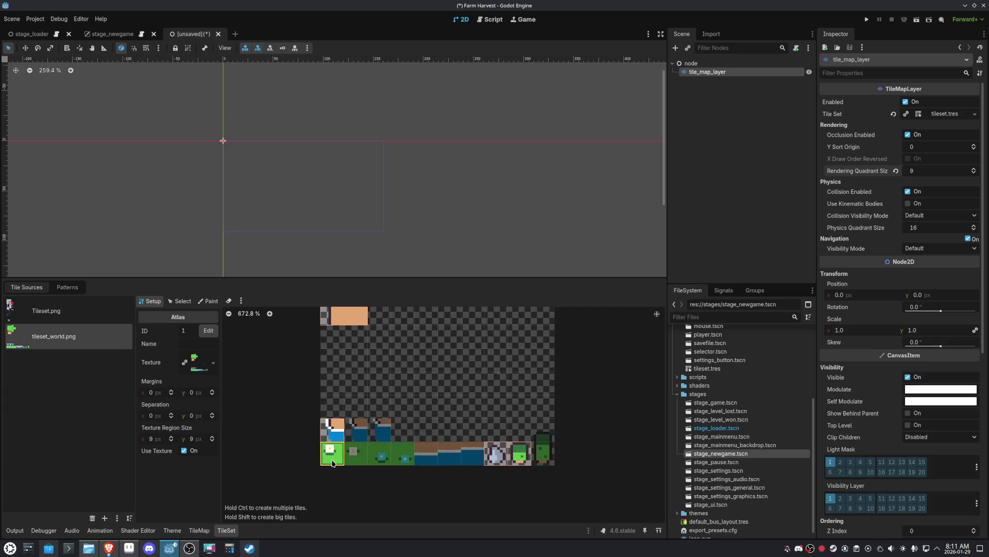
pyautogui.click(380, 456)
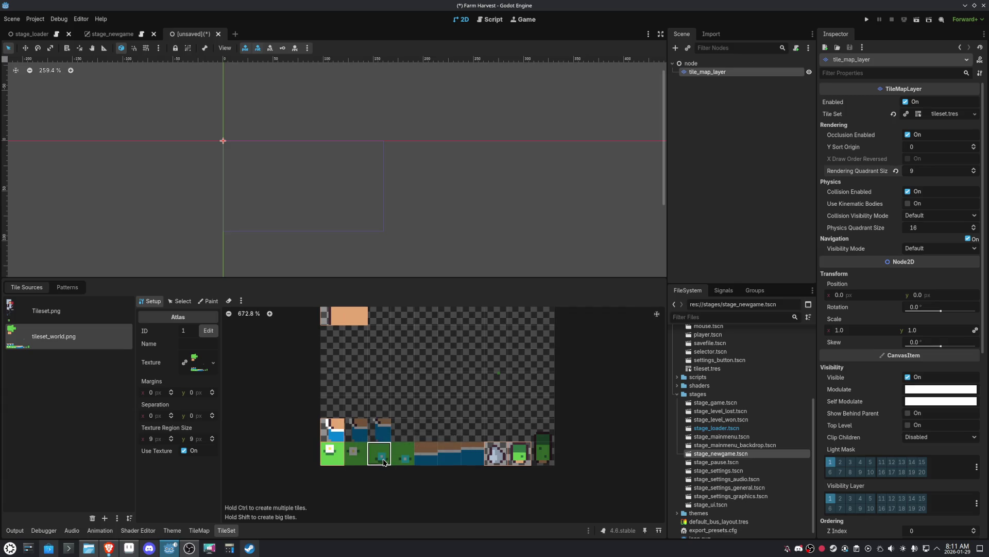
pyautogui.click(416, 475)
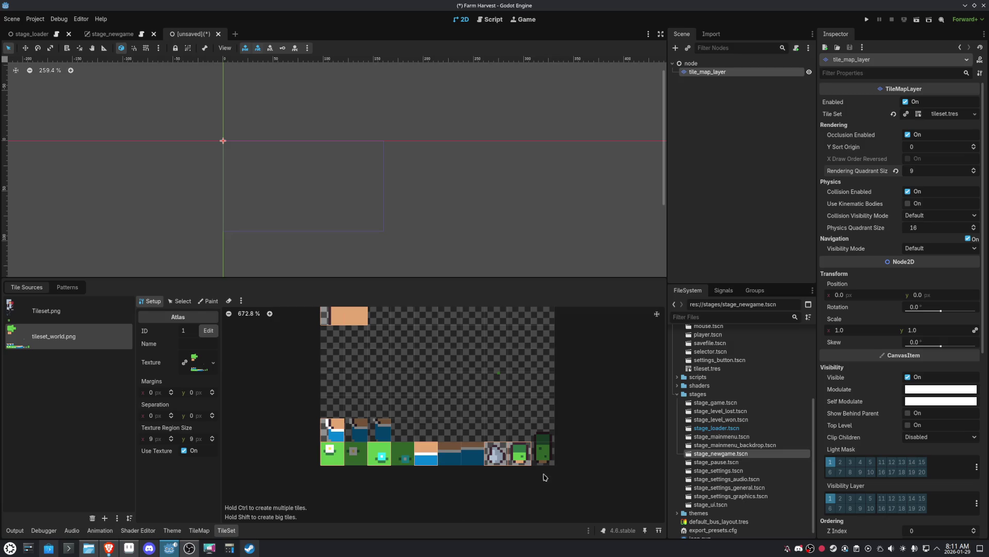
pyautogui.click(543, 451)
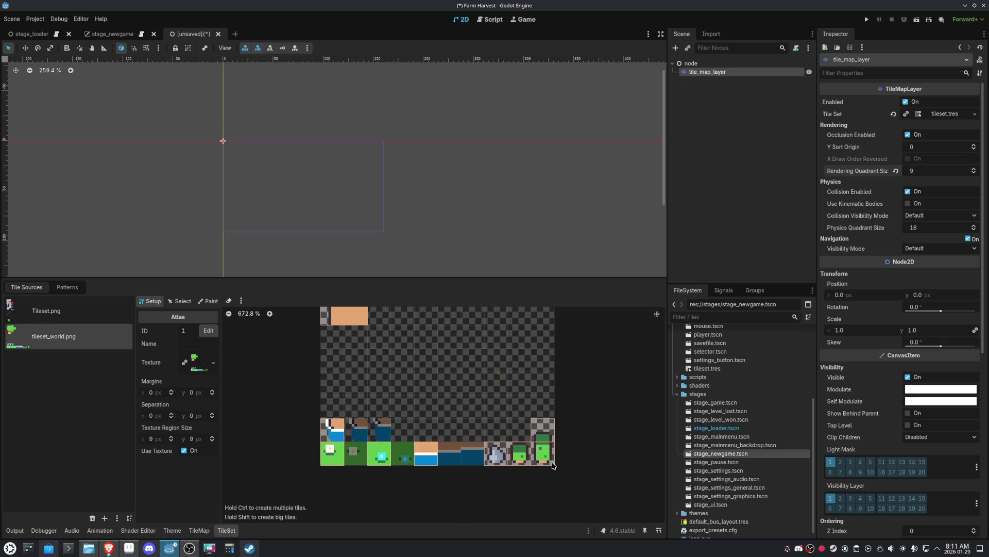
pyautogui.rightClick(546, 454)
pyautogui.click(547, 457)
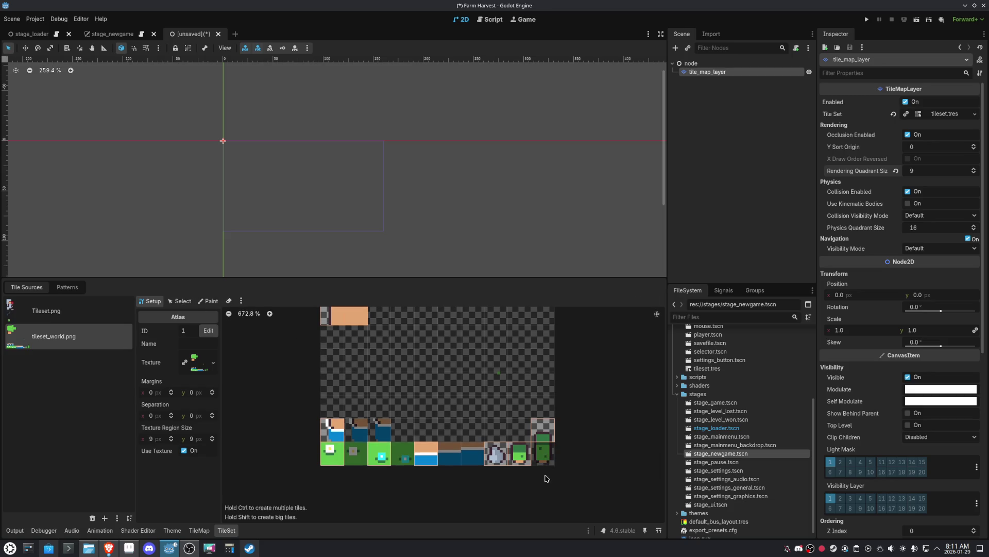
pyautogui.scroll(3, 380, 426)
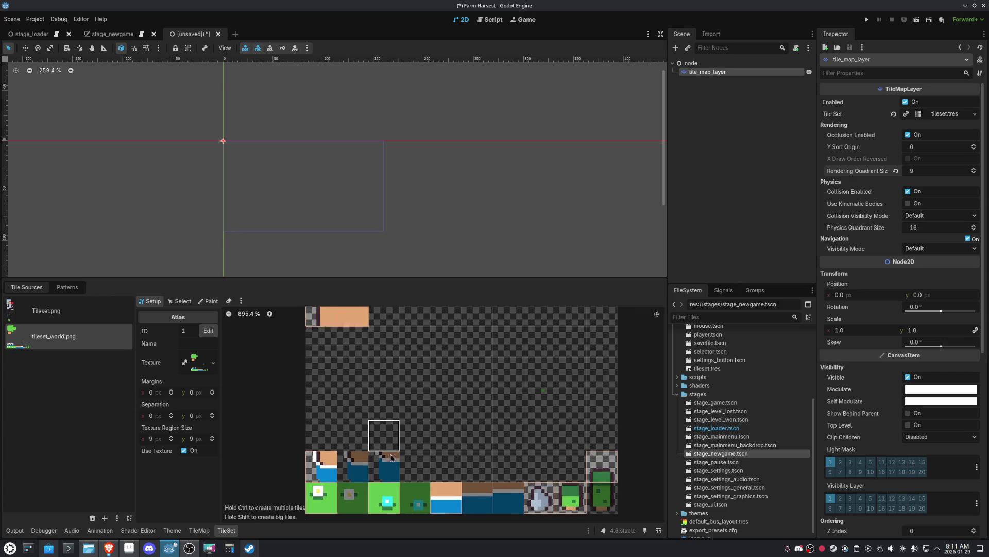
pyautogui.scroll(-3, 453, 408)
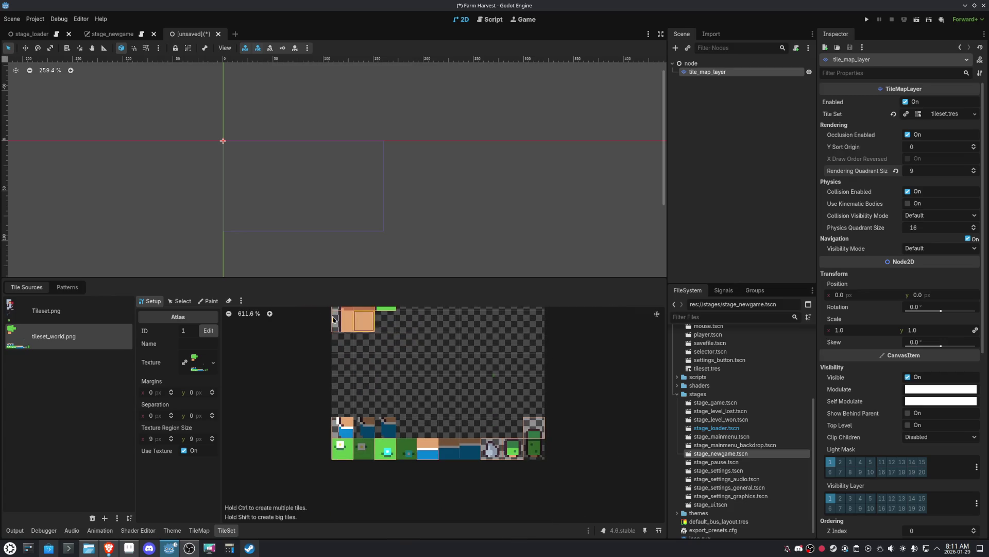
pyautogui.click(180, 300)
# - Make tile (9,8) two tiles tall and widen the flower grass tile (0,9) to two tiles
pyautogui.click(532, 428)
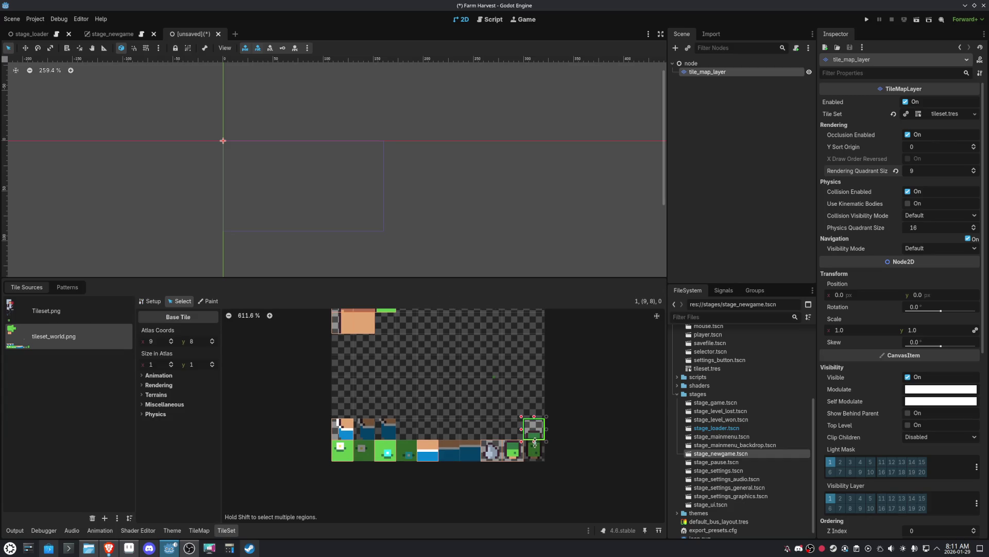
pyautogui.moveTo(535, 441); pyautogui.dragTo(535, 461)
pyautogui.click(346, 456)
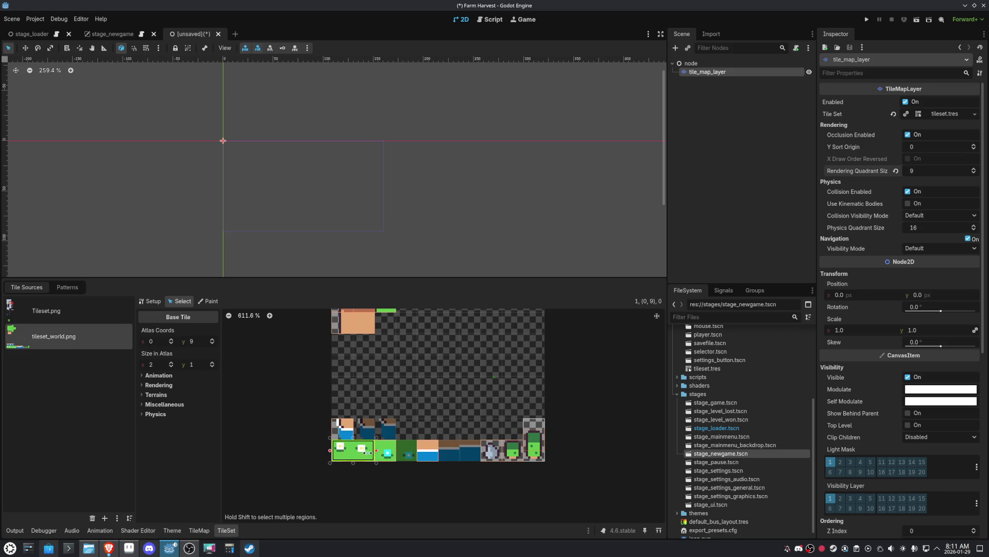
pyautogui.click(165, 377)
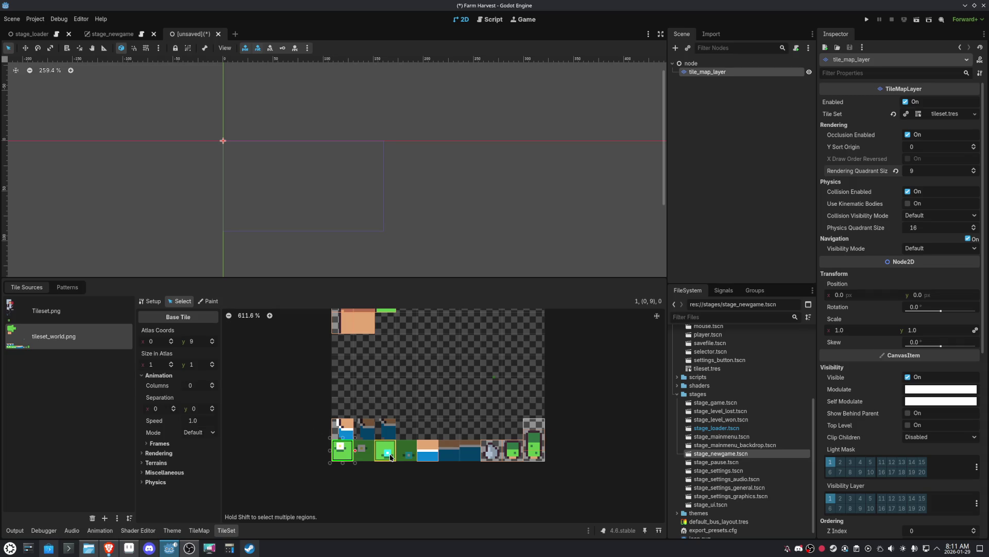
pyautogui.moveTo(355, 451); pyautogui.dragTo(376, 451)
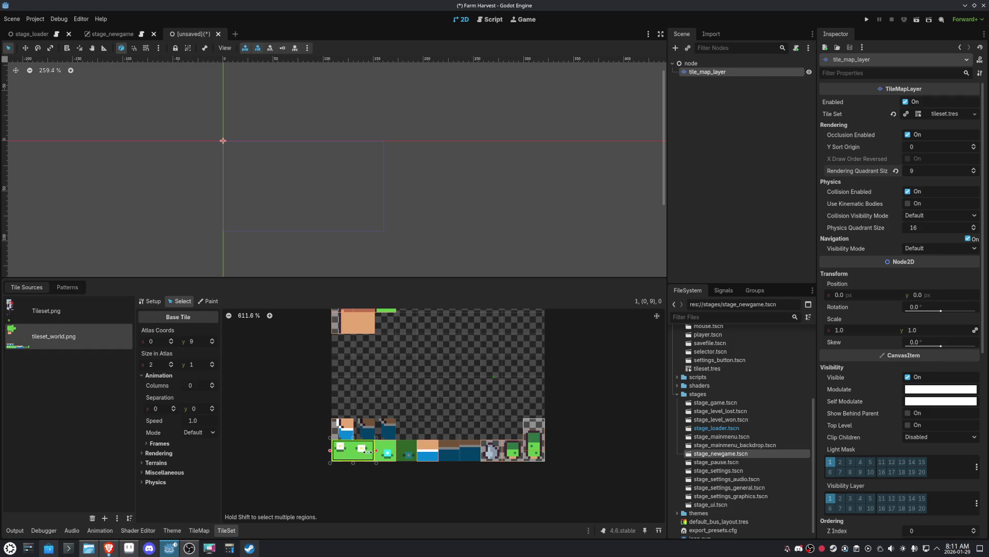
pyautogui.click(212, 384)
# - Set the flower tile's animation columns to 2, keeping the Default animation mode
pyautogui.click(210, 432)
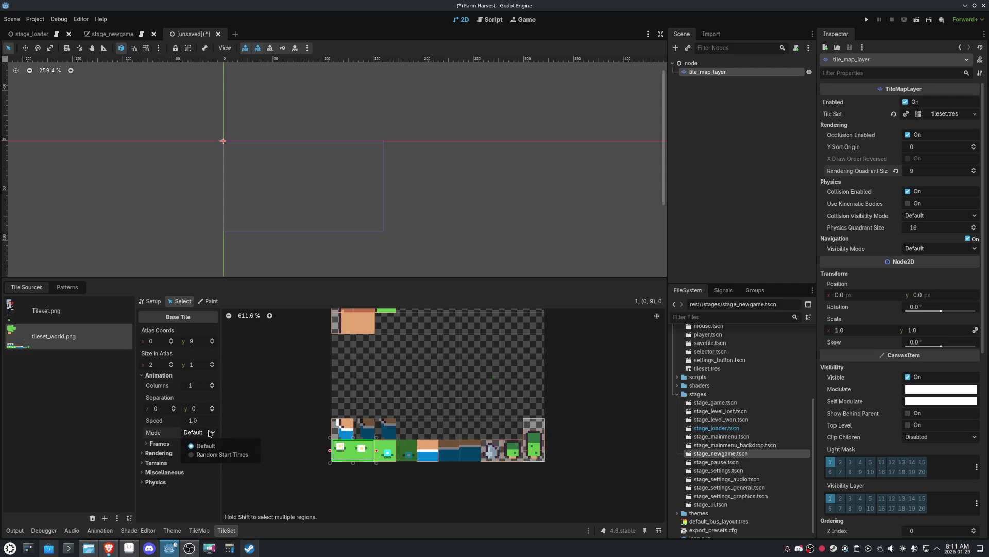
pyautogui.click(208, 431)
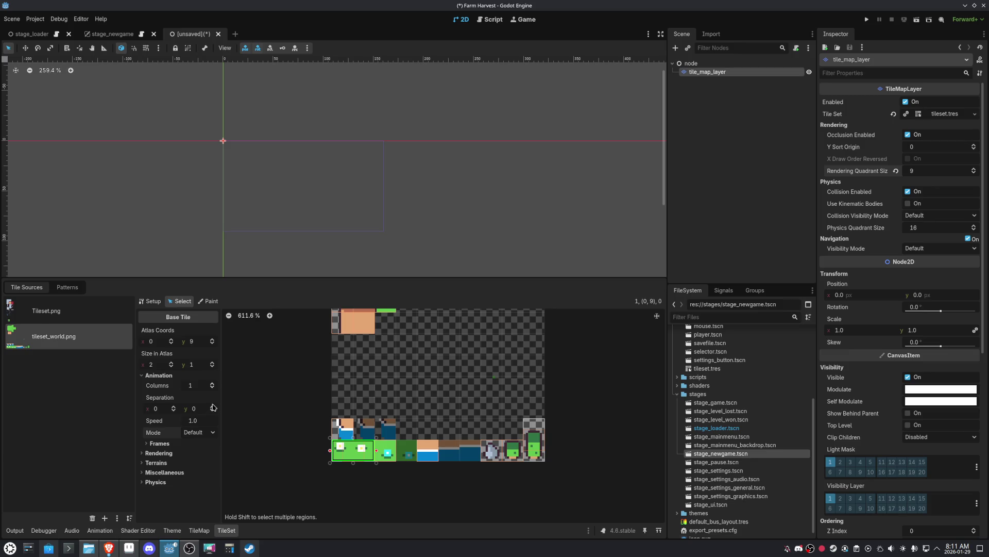
pyautogui.click(212, 384)
pyautogui.scroll(4, 378, 459)
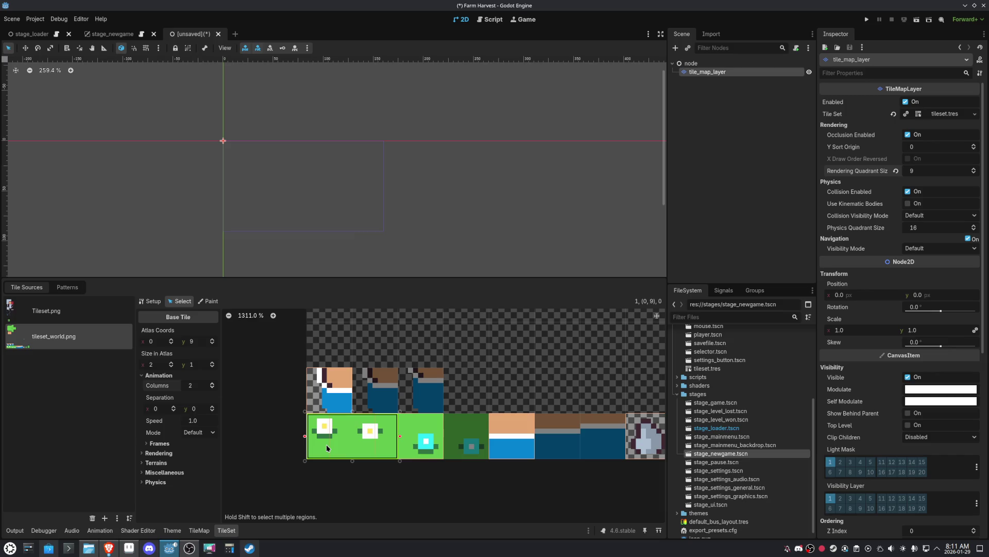
pyautogui.click(212, 383)
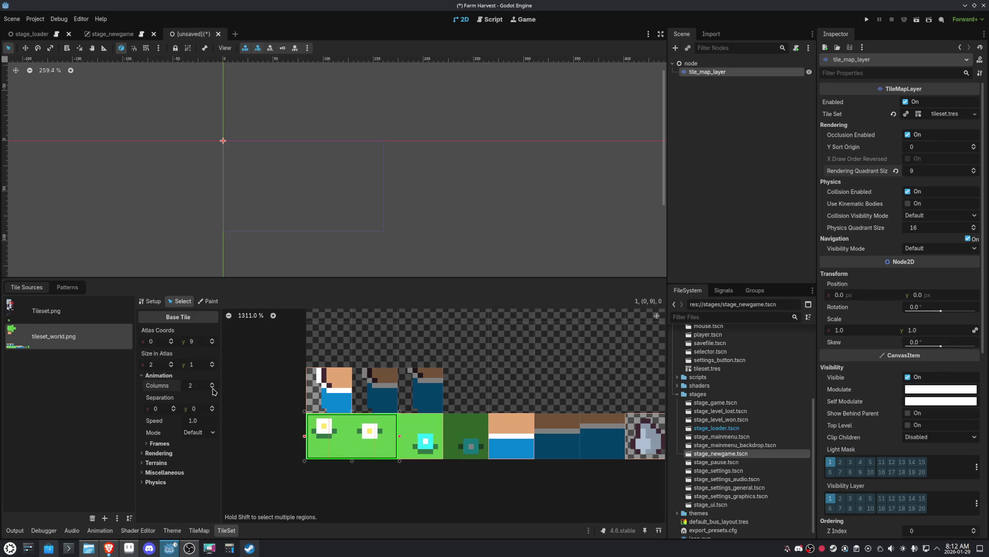
# - Stretch the cyan tile at (2,9) across two tiles
pyautogui.click(420, 441)
pyautogui.click(361, 437)
pyautogui.scroll(5, 340, 437)
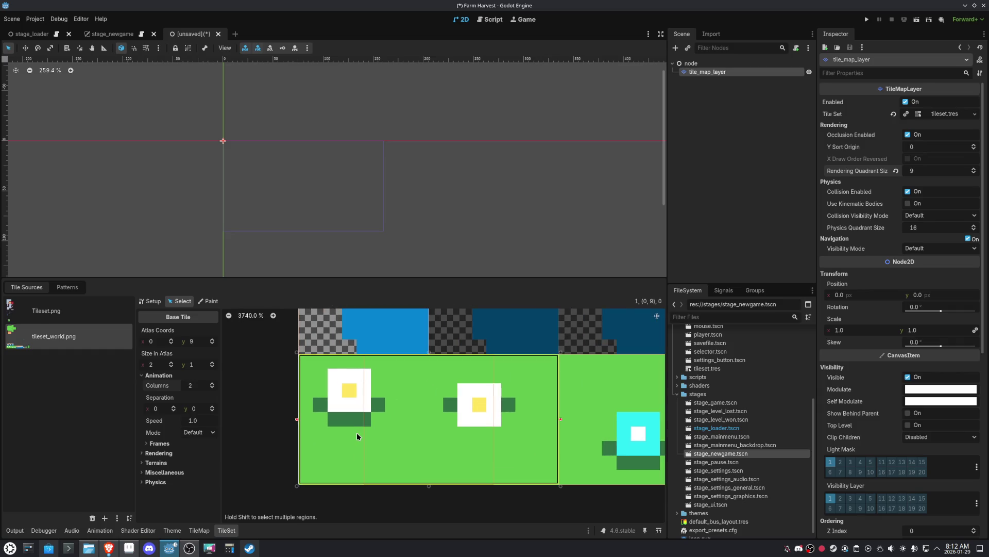
pyautogui.scroll(-3, 357, 436)
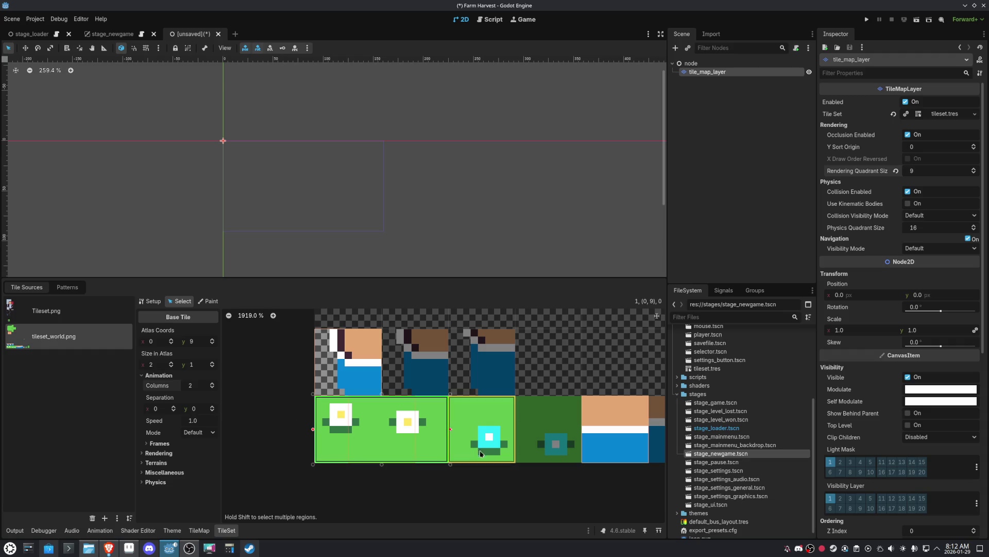
pyautogui.click(491, 449)
pyautogui.moveTo(517, 430)
pyautogui.mouseDown()
pyautogui.moveTo(559, 430)
pyautogui.moveTo(516, 430)
pyautogui.mouseUp()
# - Resize the flower tile to end two tiles wide and check its animation frames list
pyautogui.click(374, 421)
pyautogui.moveTo(449, 429)
pyautogui.mouseDown()
pyautogui.moveTo(384, 429)
pyautogui.moveTo(439, 428)
pyautogui.mouseUp()
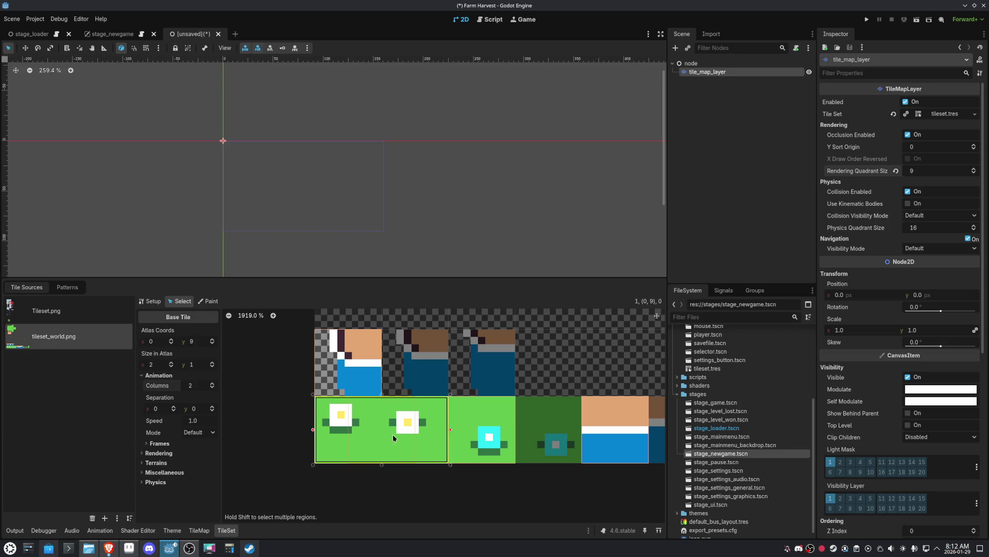
pyautogui.click(179, 443)
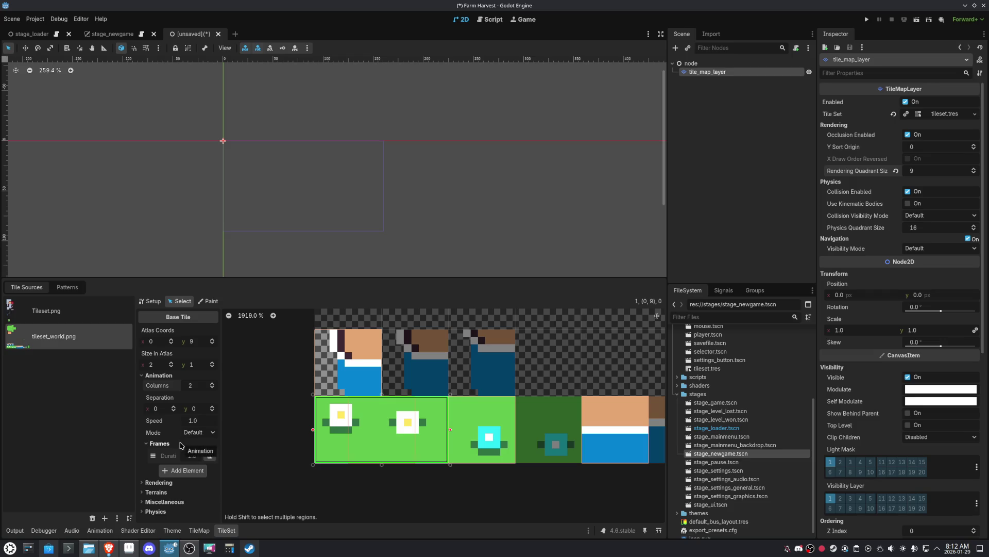
pyautogui.click(162, 379)
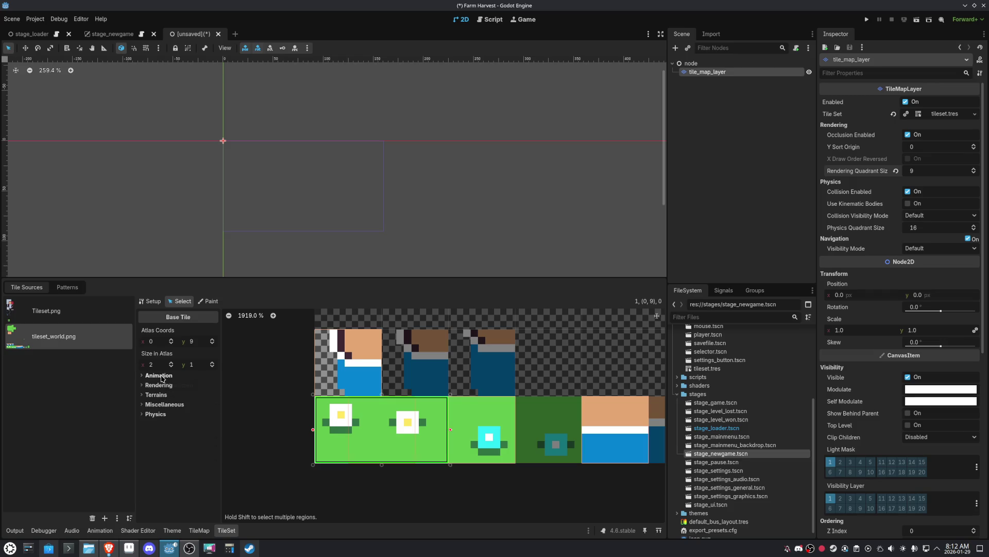
# - Shrink the flower grass tile back to one tile wide and add a second animation frame
pyautogui.click(162, 387)
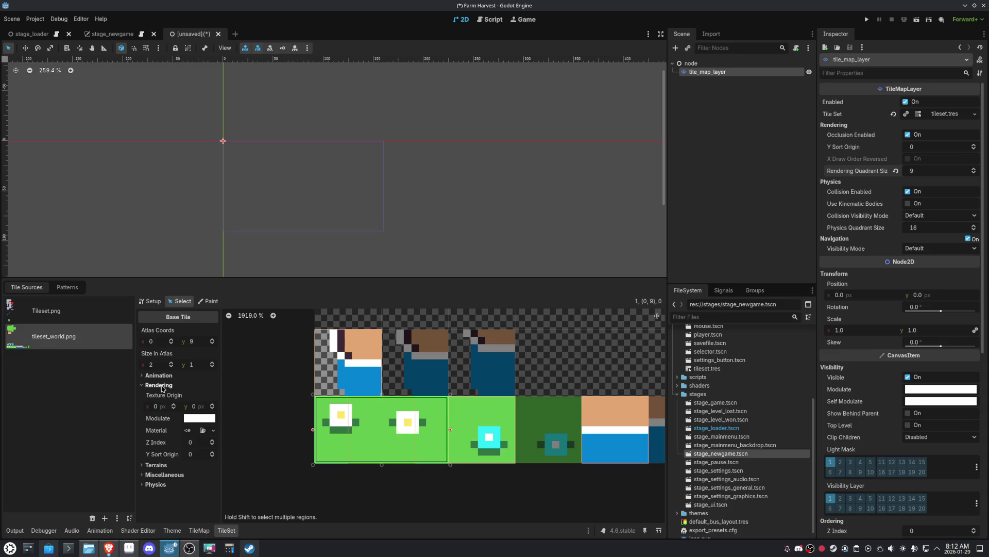
pyautogui.click(162, 387)
pyautogui.click(158, 375)
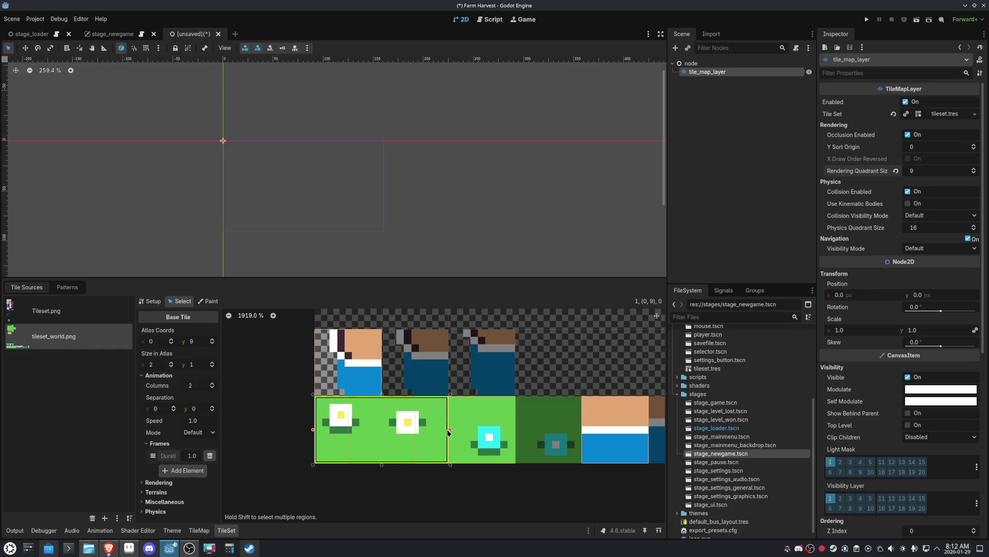
pyautogui.moveTo(449, 431); pyautogui.dragTo(365, 440)
pyautogui.click(201, 473)
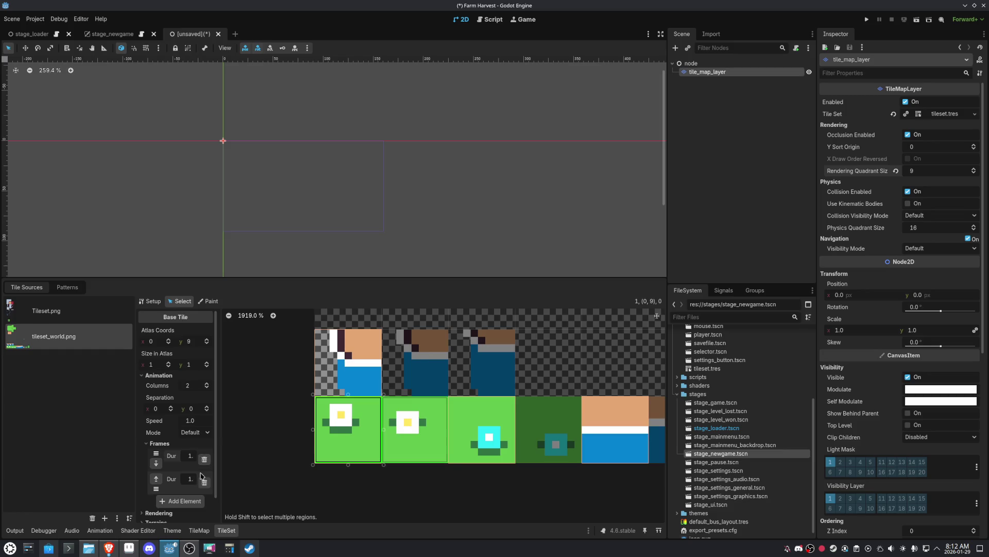
# - Widen the tile property fields and collapse the Tile Set resource to close the TileSet panel
pyautogui.scroll(-1, 201, 477)
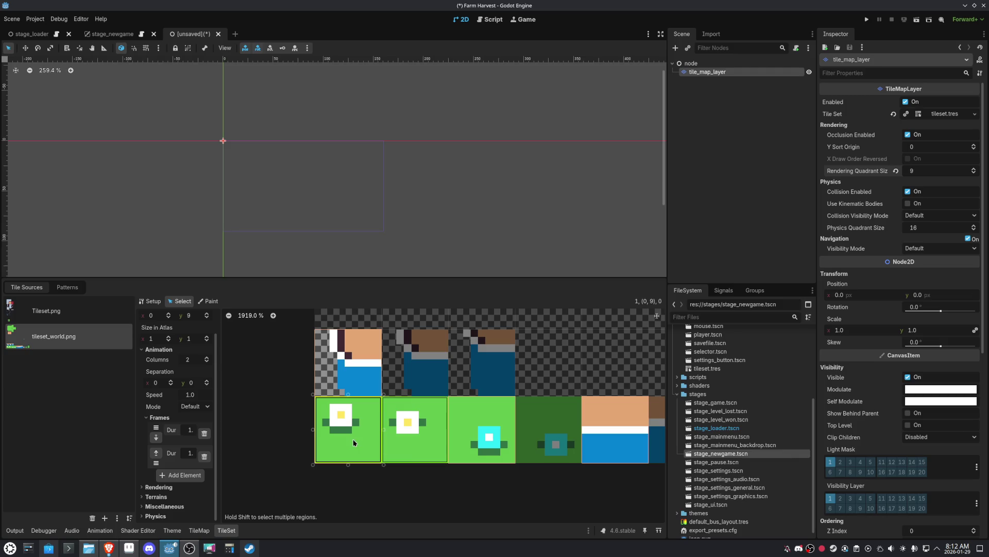
pyautogui.scroll(-5, 353, 442)
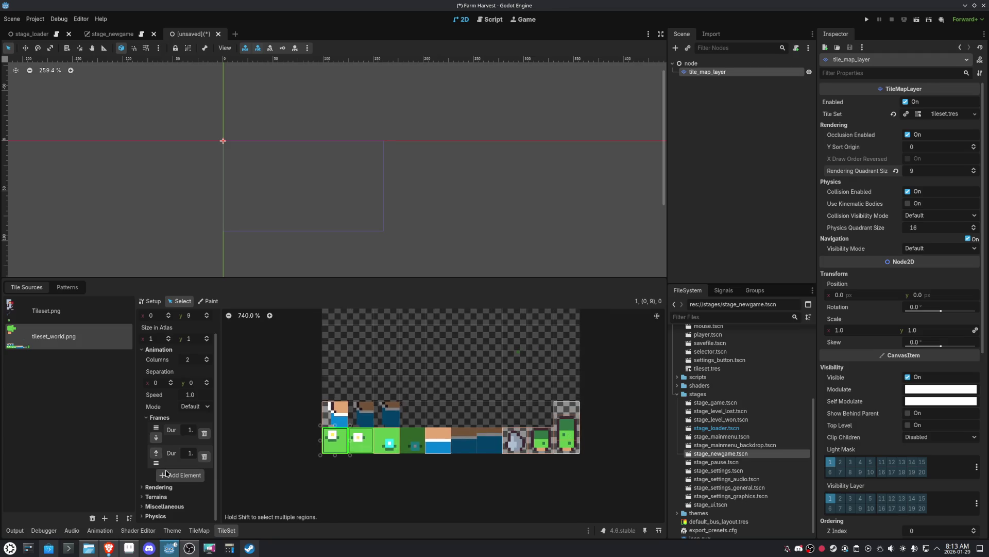
pyautogui.moveTo(219, 467); pyautogui.dragTo(288, 466)
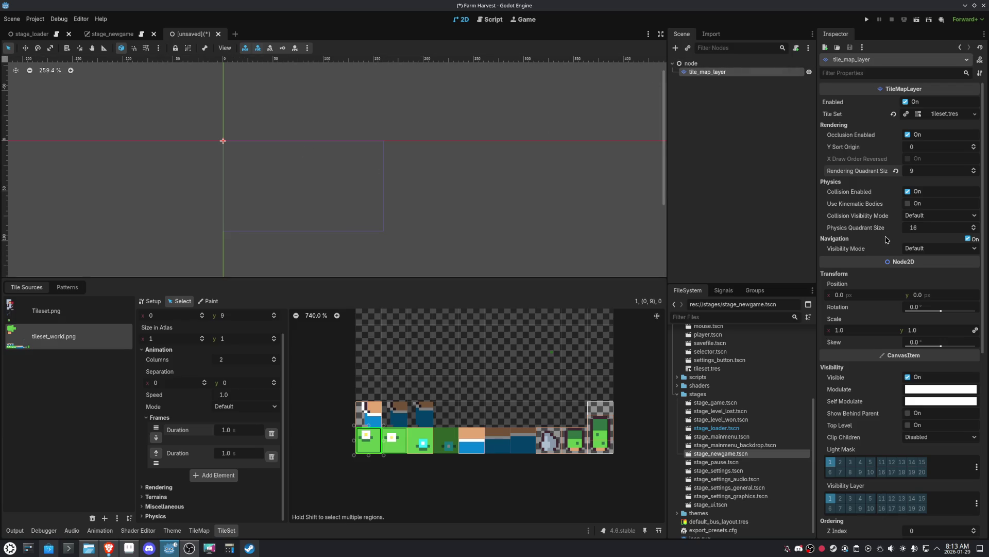
pyautogui.click(956, 114)
pyautogui.click(956, 115)
pyautogui.click(956, 114)
pyautogui.click(956, 114)
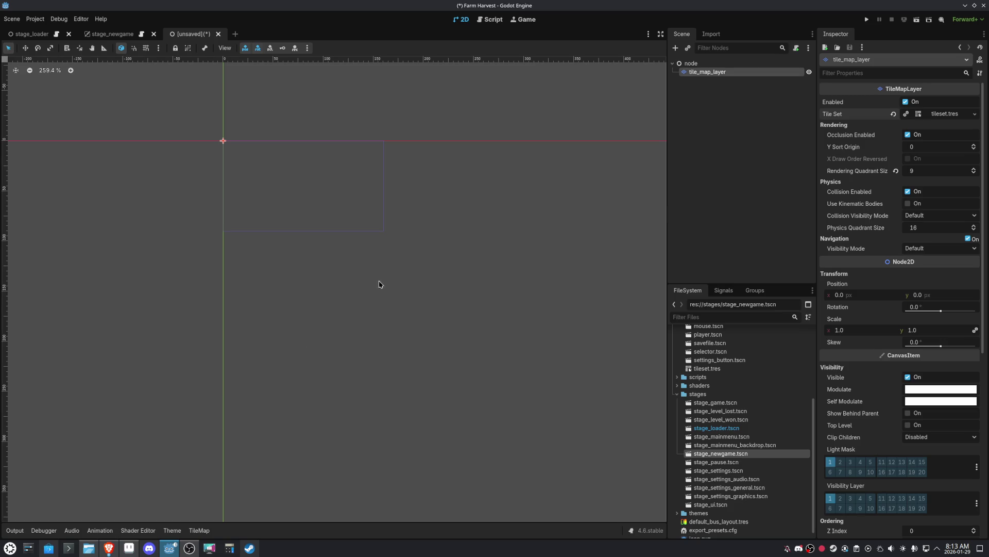
# - Open the TileMap painting panel and compare the Tileset.png and tileset_world.png atlases
pyautogui.click(172, 530)
pyautogui.click(177, 530)
pyautogui.click(191, 529)
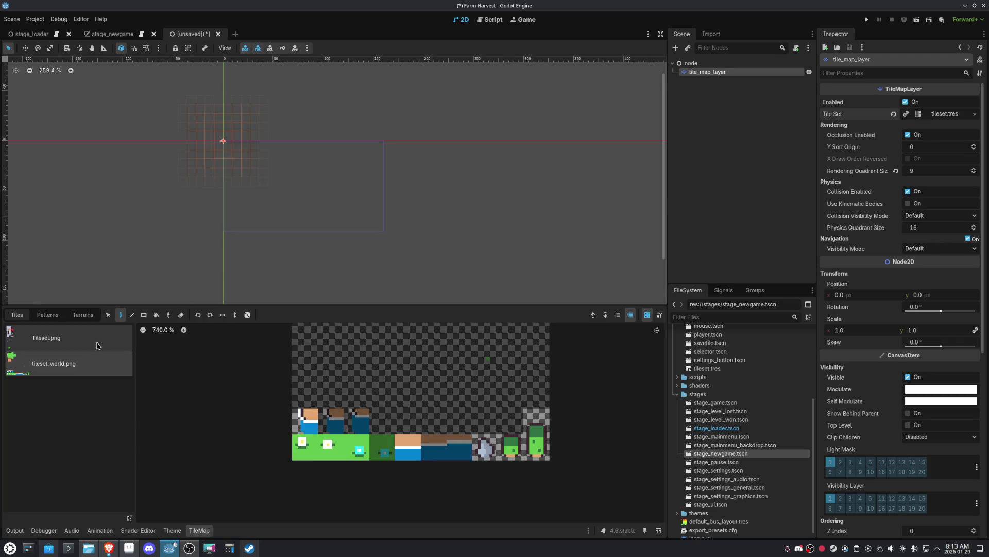
pyautogui.click(45, 338)
pyautogui.click(48, 366)
pyautogui.click(73, 340)
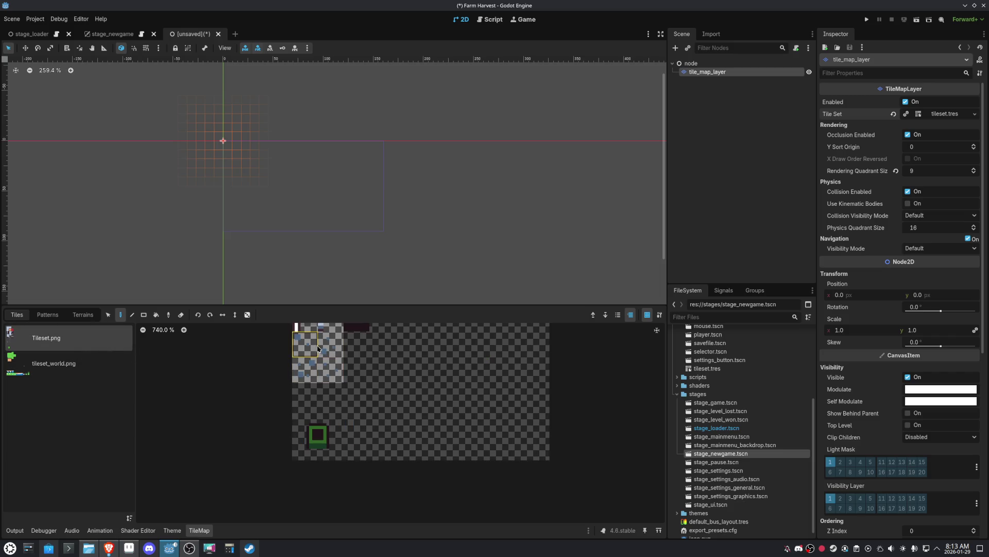
pyautogui.click(51, 363)
# - Paint a grass tile from tileset_world.png, try the character and cyan-dotted grass tiles, then close the panel
pyautogui.click(304, 446)
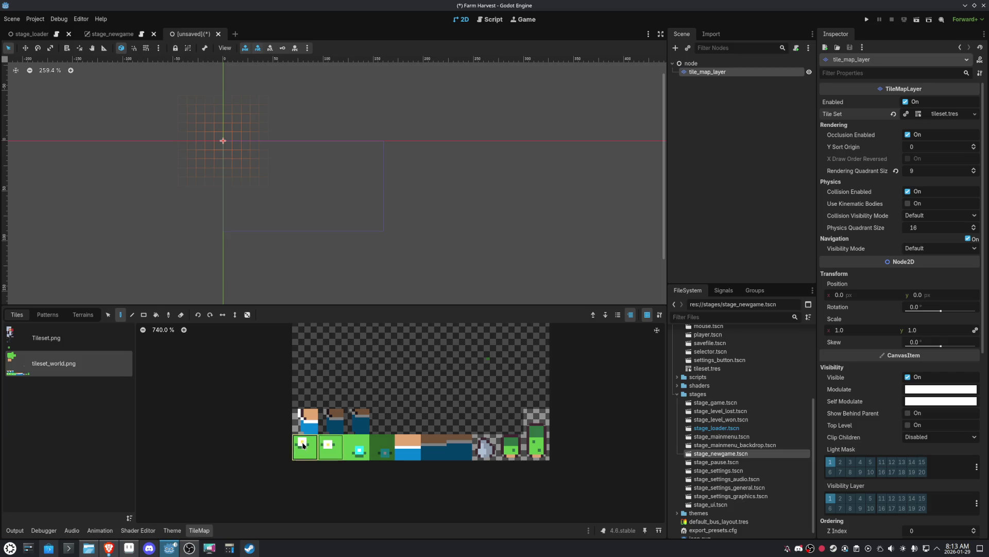
pyautogui.scroll(4, 252, 182)
pyautogui.click(239, 149)
pyautogui.scroll(3, 240, 149)
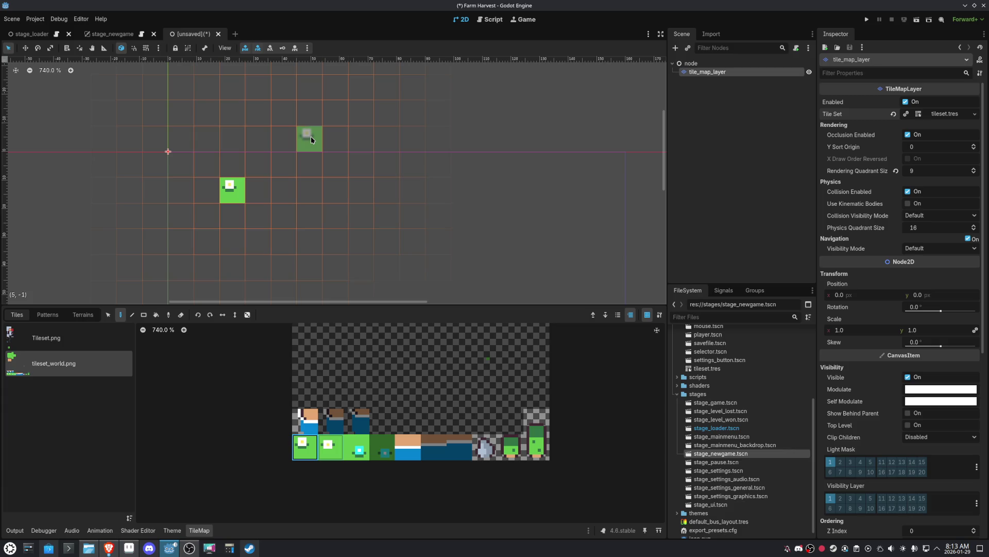
pyautogui.scroll(-2, 358, 225)
pyautogui.scroll(-2, 355, 221)
pyautogui.click(306, 420)
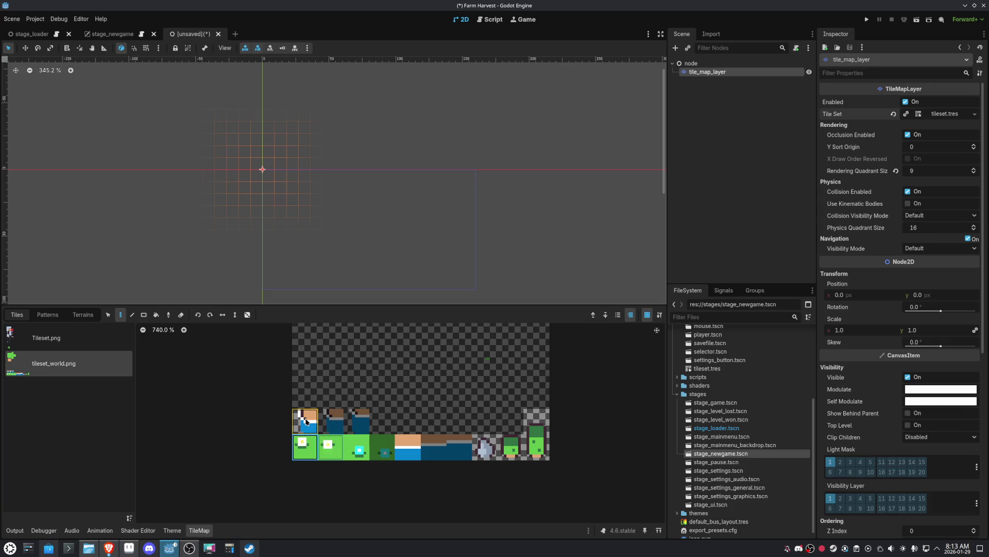
pyautogui.click(356, 447)
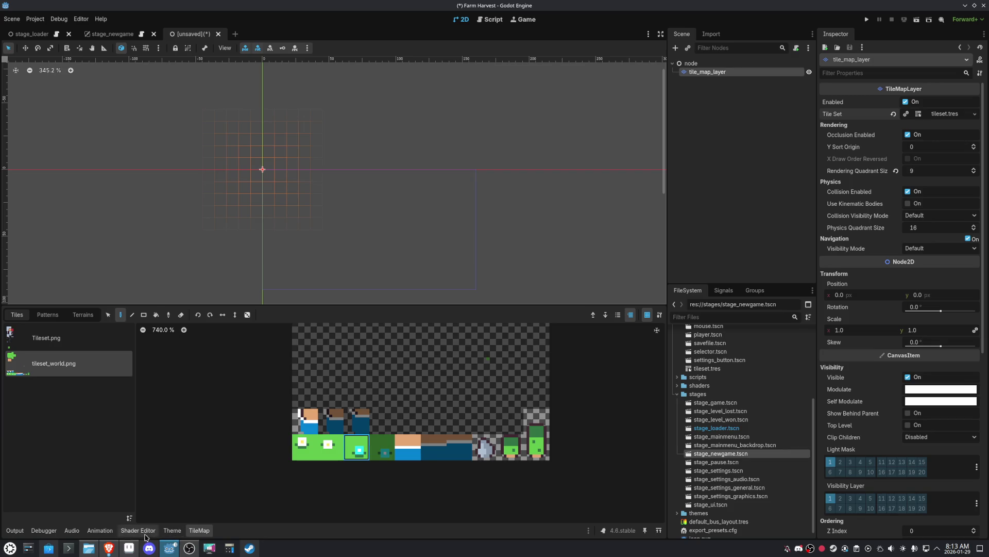
pyautogui.click(202, 535)
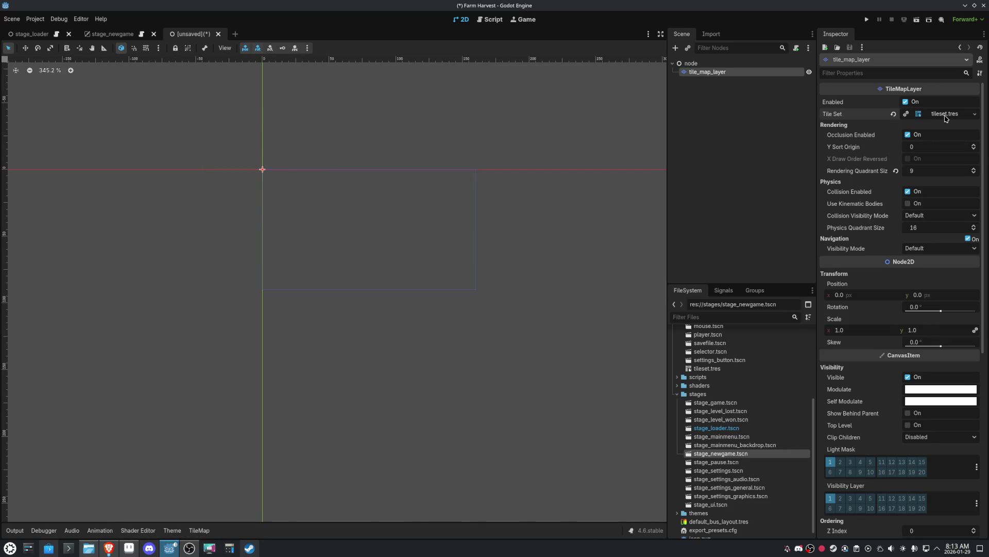
# - Reopen the tileset and animate the cyan-dotted grass tile over two frames
pyautogui.click(945, 114)
pyautogui.click(430, 450)
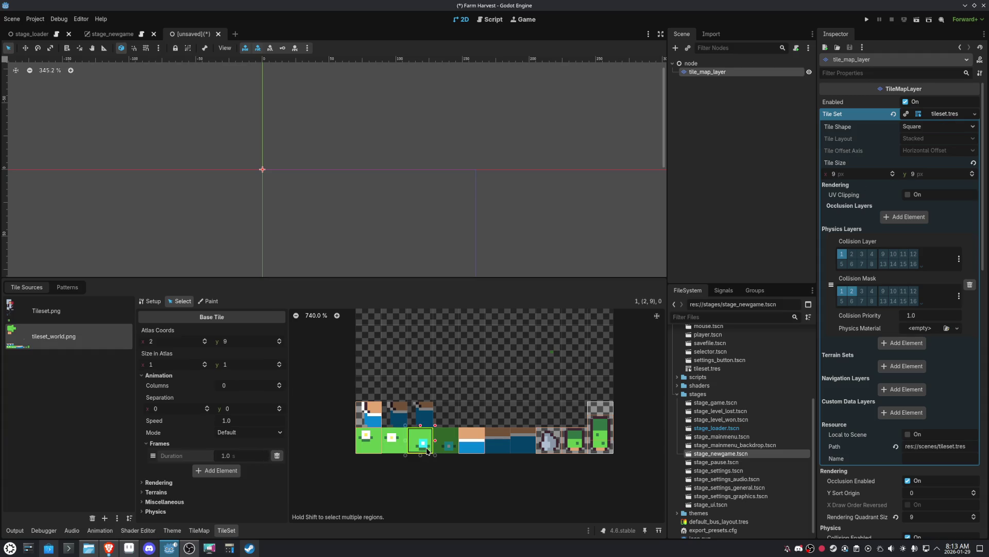
pyautogui.click(278, 384)
pyautogui.click(278, 387)
pyautogui.click(217, 470)
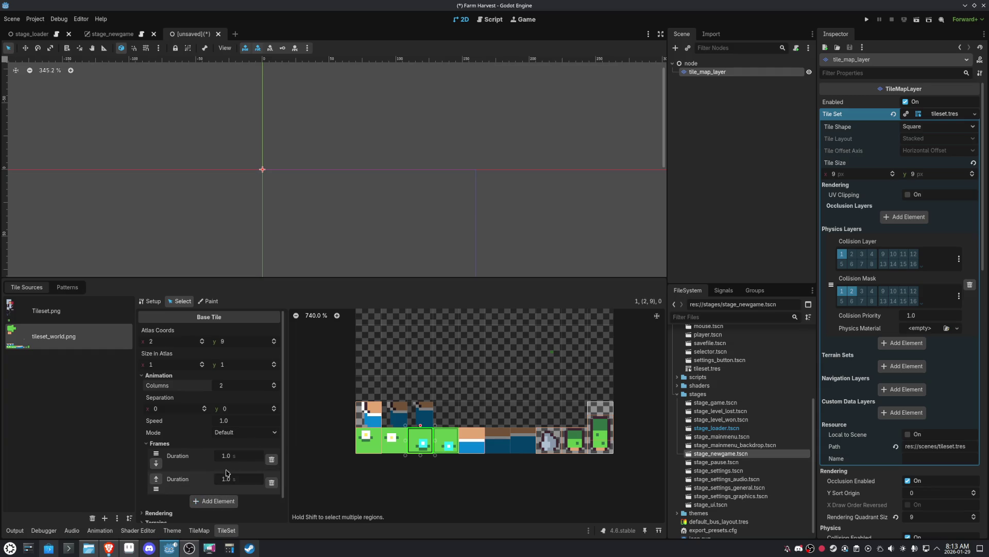
# - Give the shoreline water tile (4,9) three animation frames, keeping the Default animation mode
pyautogui.click(468, 446)
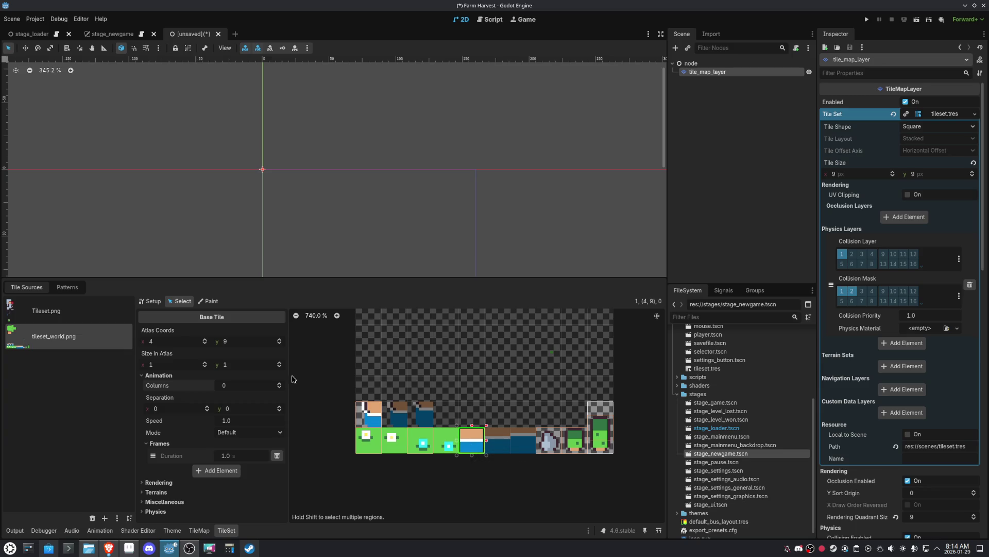
pyautogui.click(226, 473)
pyautogui.click(223, 499)
pyautogui.scroll(-3, 260, 442)
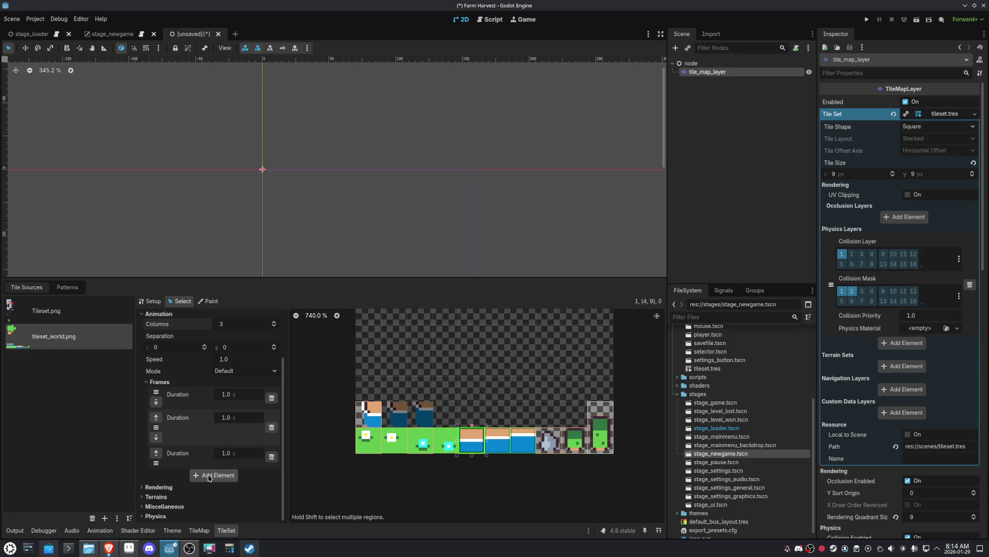
pyautogui.rightClick(161, 462)
pyautogui.click(181, 457)
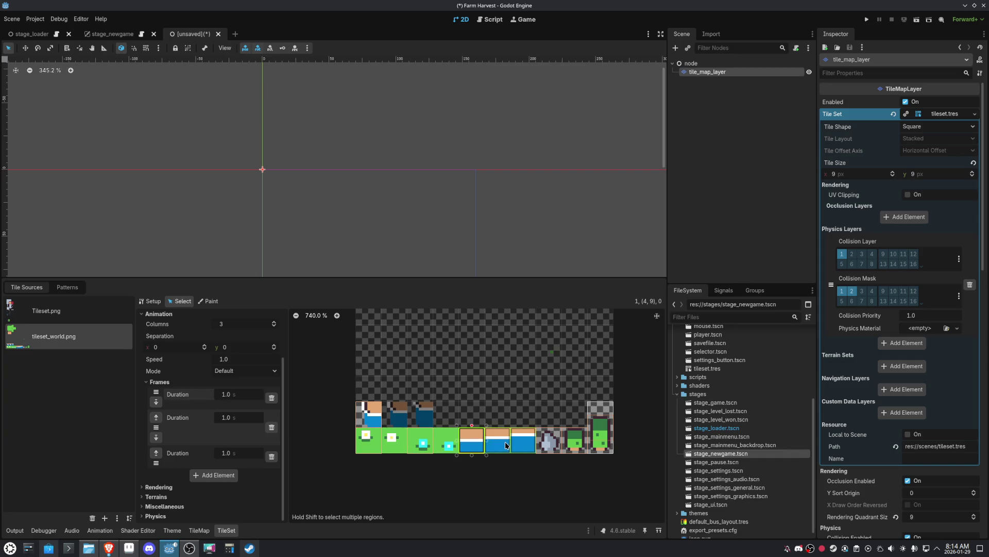
pyautogui.scroll(1, 243, 424)
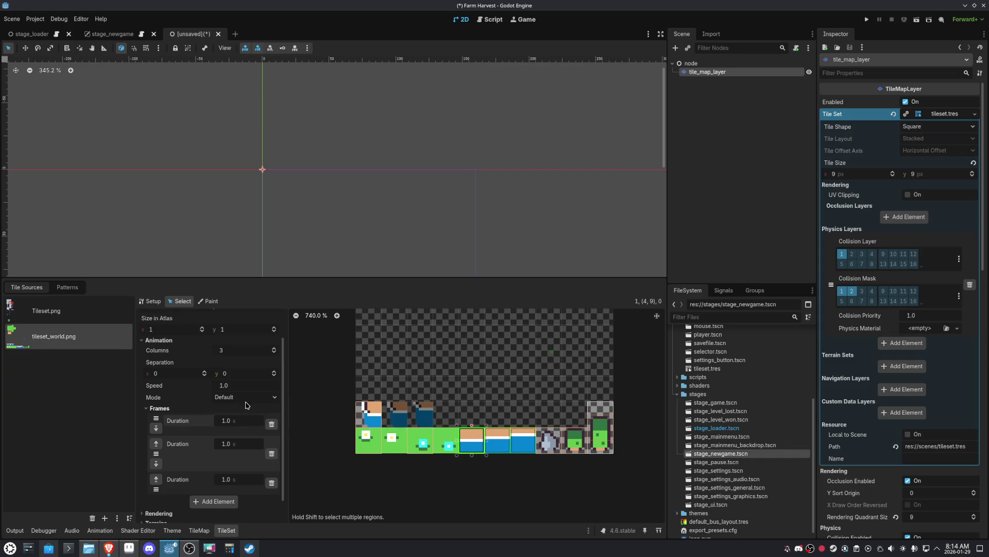
pyautogui.click(248, 398)
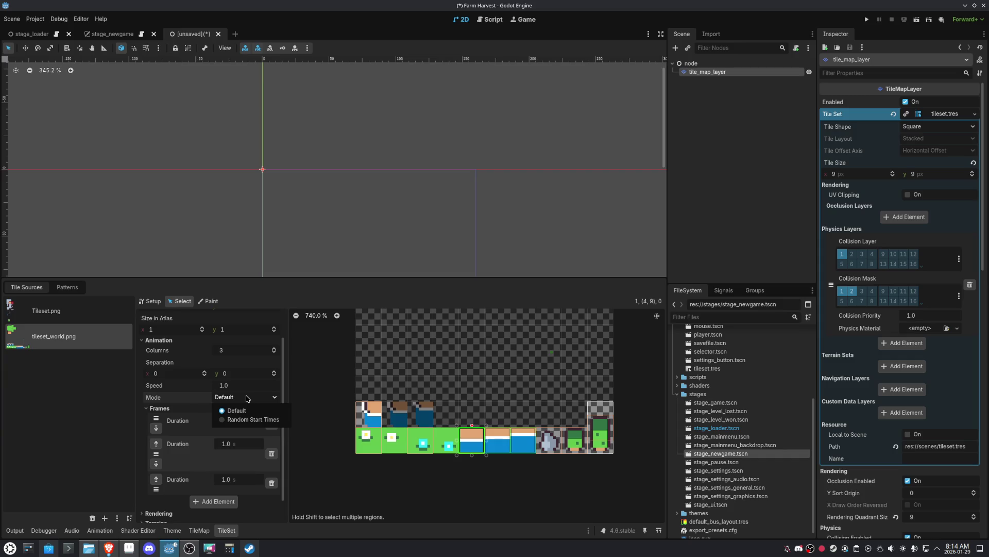
pyautogui.click(246, 398)
pyautogui.scroll(-1, 237, 398)
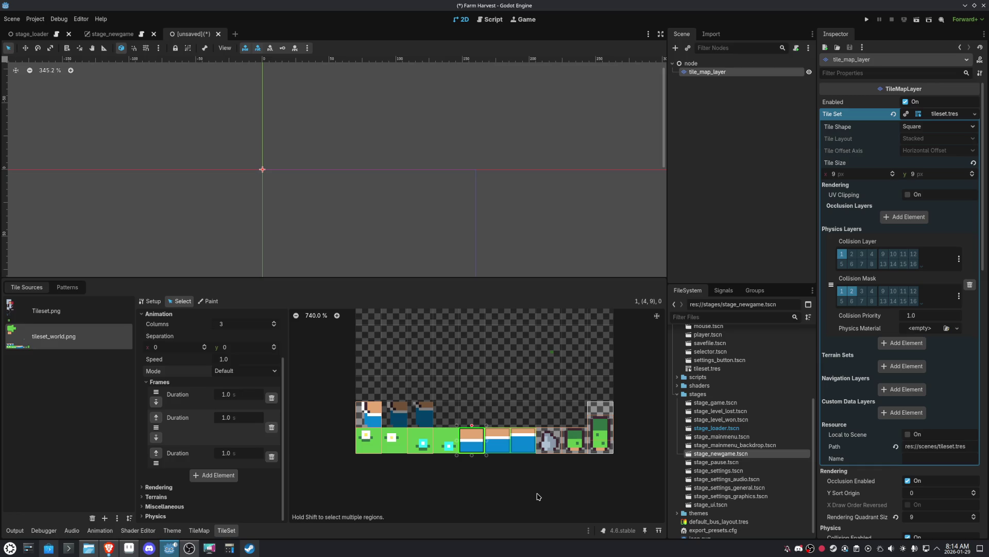
# - Select the tall right-end tile and expand its Rendering, Terrains and Miscellaneous property sections
pyautogui.click(600, 431)
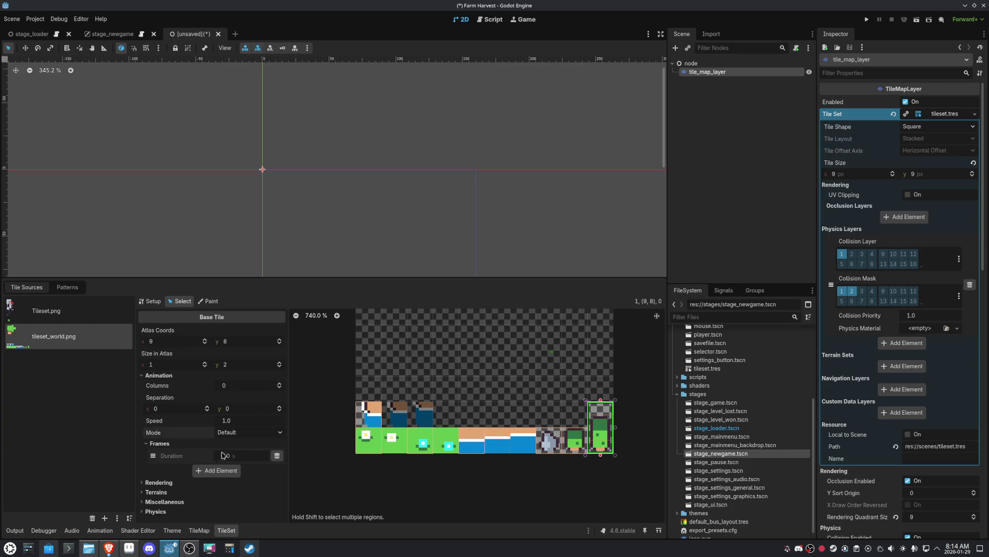
pyautogui.click(160, 482)
pyautogui.scroll(-3, 202, 483)
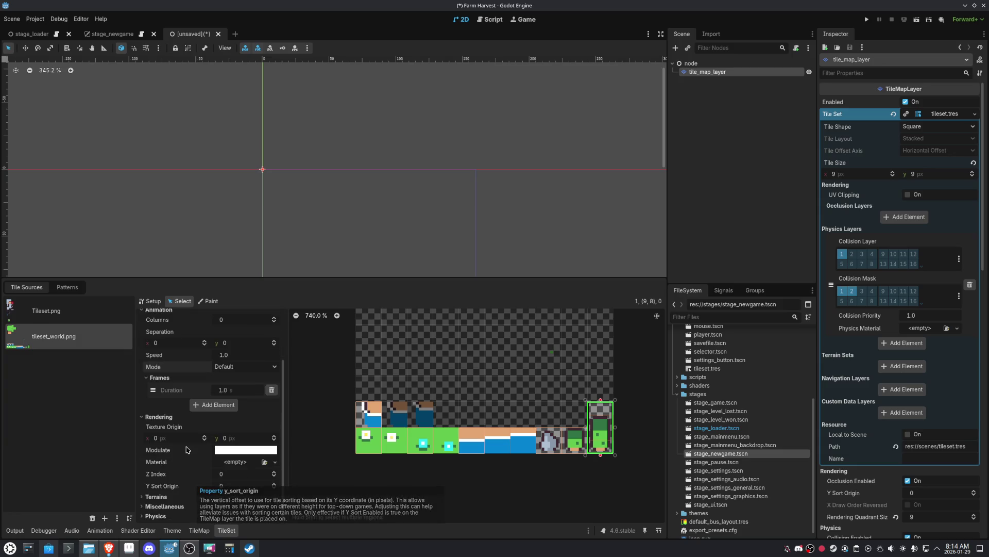
pyautogui.click(154, 496)
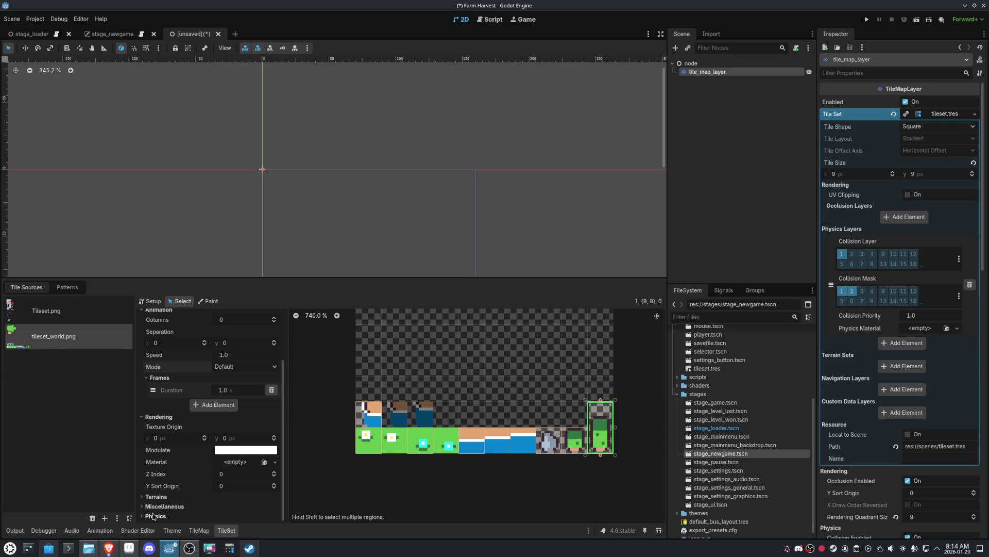
pyautogui.scroll(-1, 164, 495)
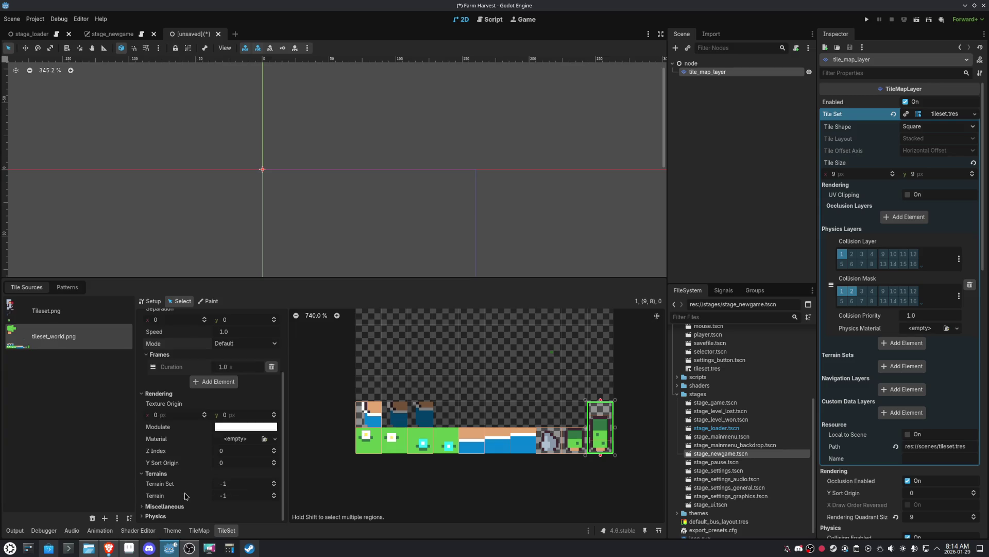
pyautogui.click(154, 506)
pyautogui.scroll(-1, 158, 515)
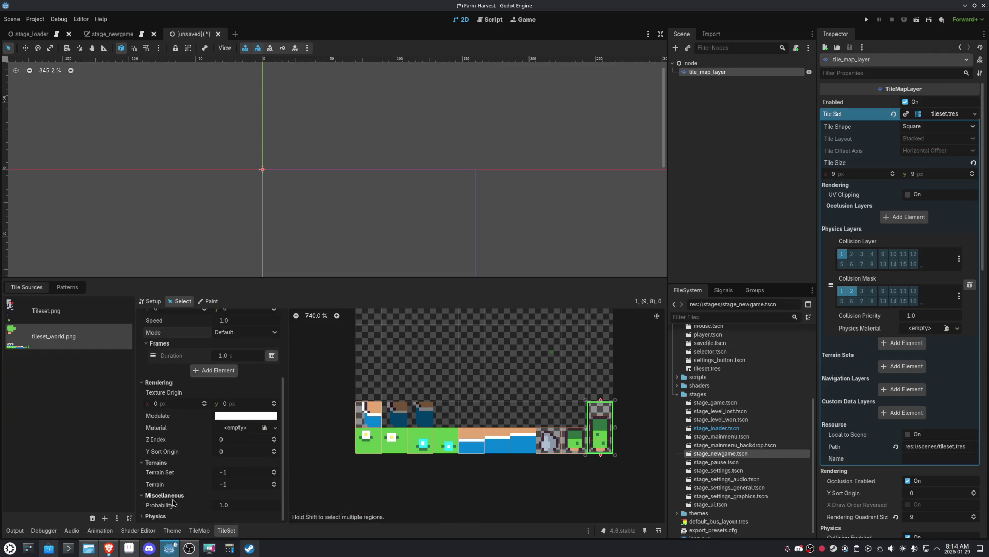
pyautogui.click(163, 439)
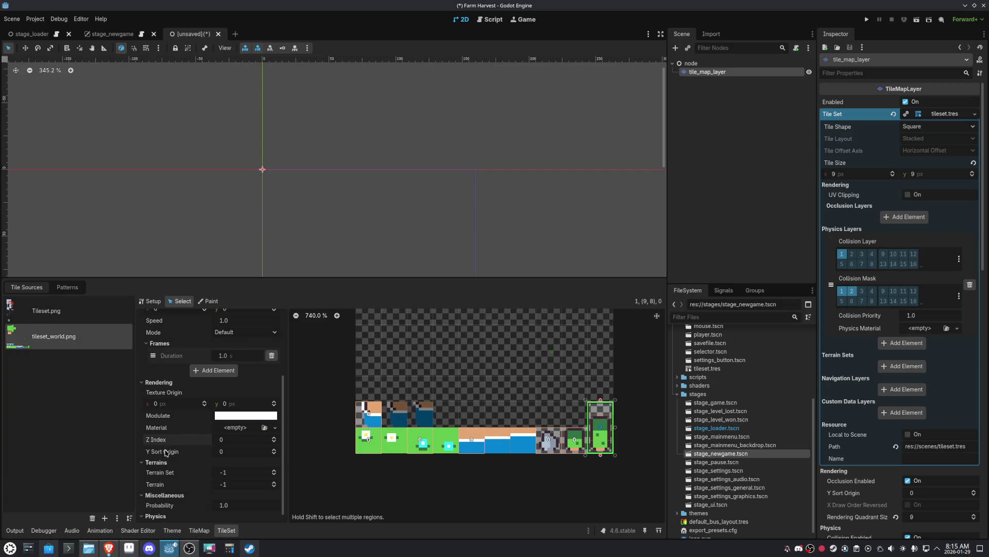
pyautogui.click(170, 395)
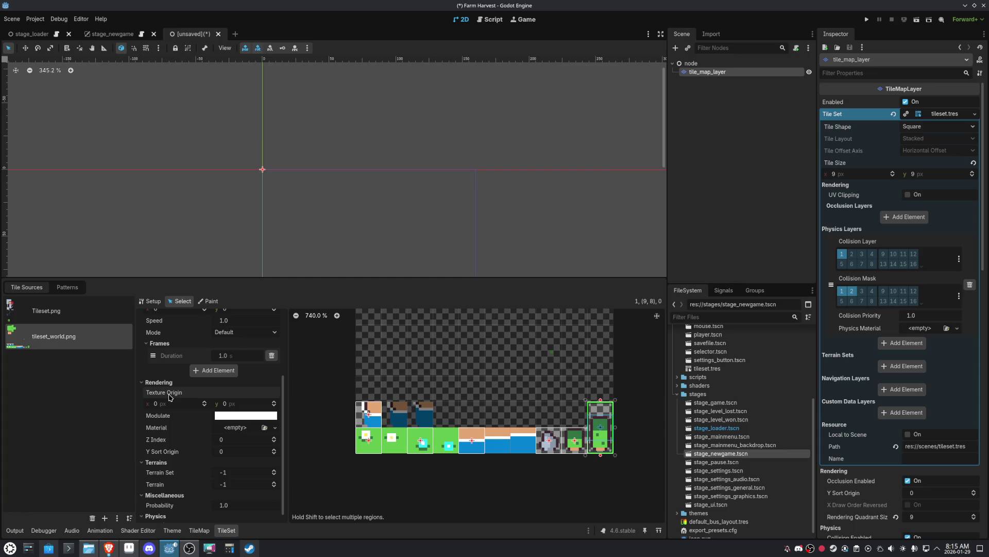
# - Set texture origin y to 6 px on the tall tile and 2 px on tiles (8,9) and (7,9)
pyautogui.click(276, 401)
pyautogui.click(276, 402)
pyautogui.click(275, 401)
pyautogui.click(275, 402)
pyautogui.click(275, 401)
pyautogui.click(275, 401)
pyautogui.click(575, 439)
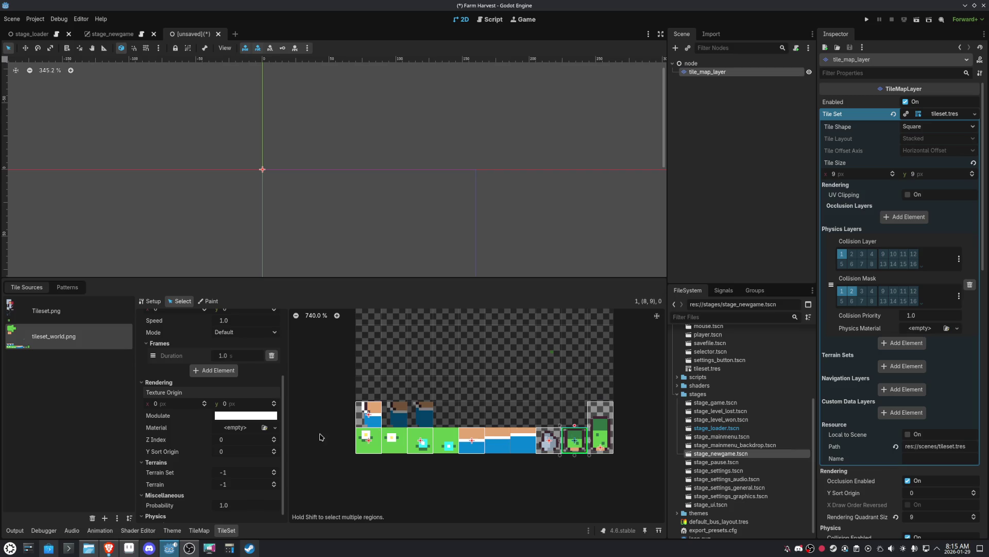
pyautogui.click(275, 402)
pyautogui.click(275, 401)
pyautogui.click(275, 407)
pyautogui.click(549, 440)
pyautogui.click(274, 402)
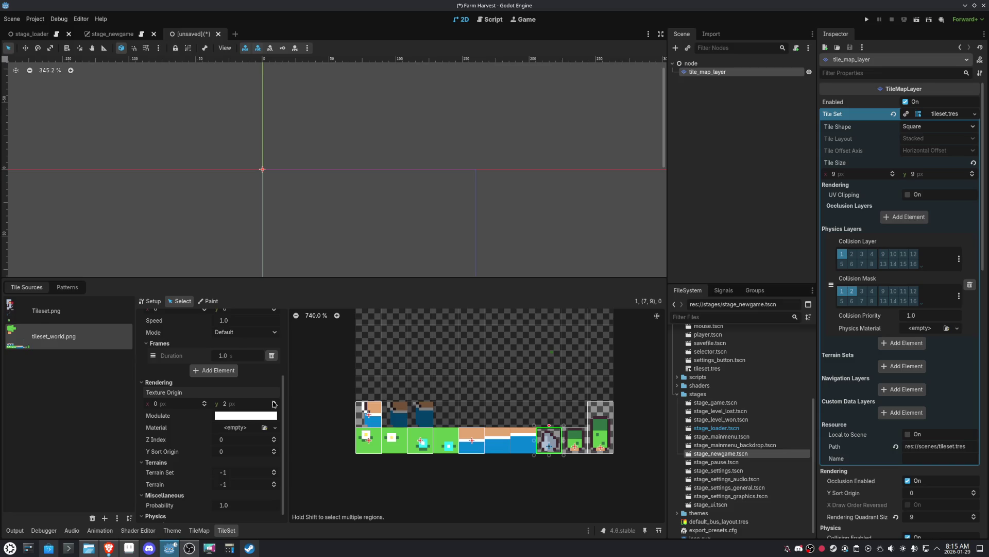
pyautogui.click(275, 407)
# - Close the tileset editor without saving the scene yet
pyautogui.hotkey('ctrl', 's')
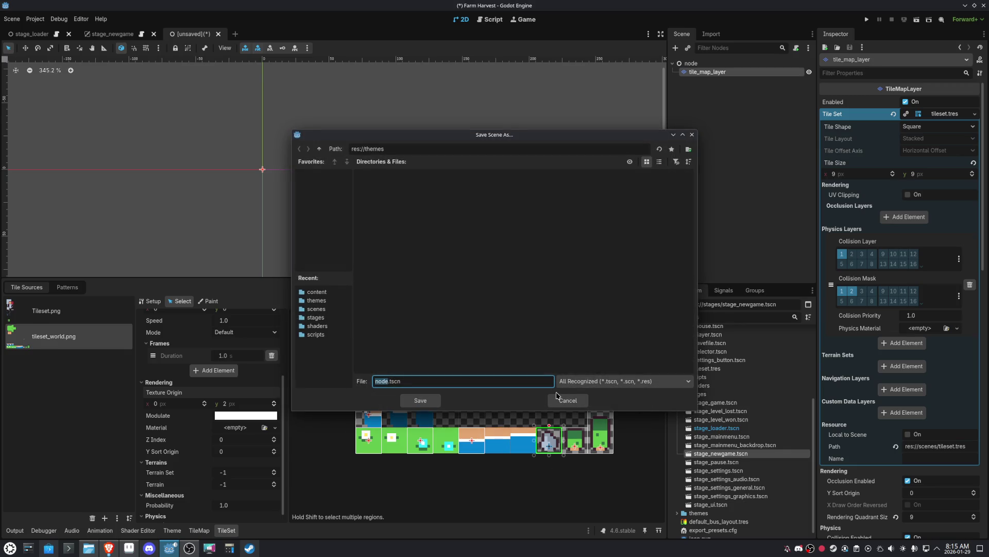
pyautogui.click(556, 395)
pyautogui.click(944, 114)
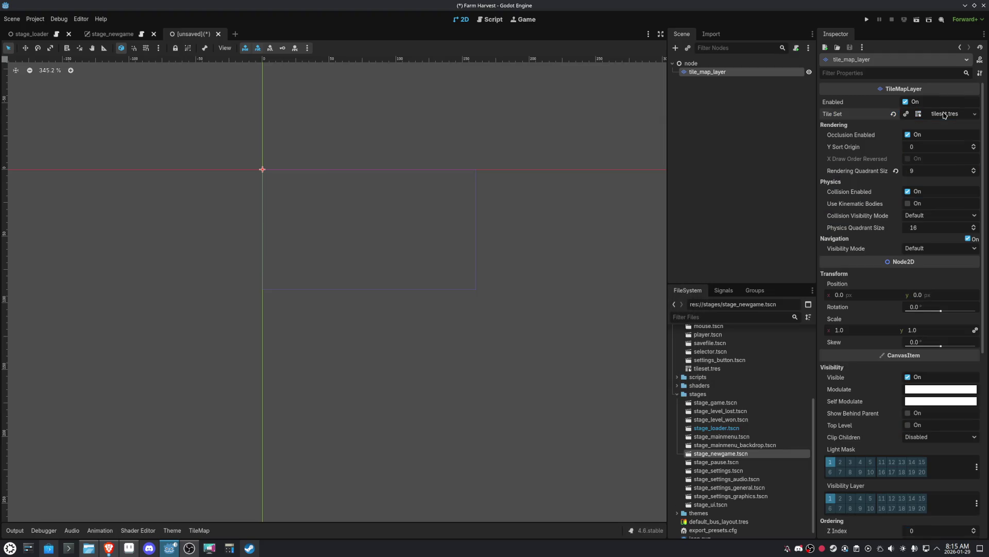
# - Enable Y Sort Enabled on tile_map_layer, leaving Y Sort Origin at 0
pyautogui.click(910, 149)
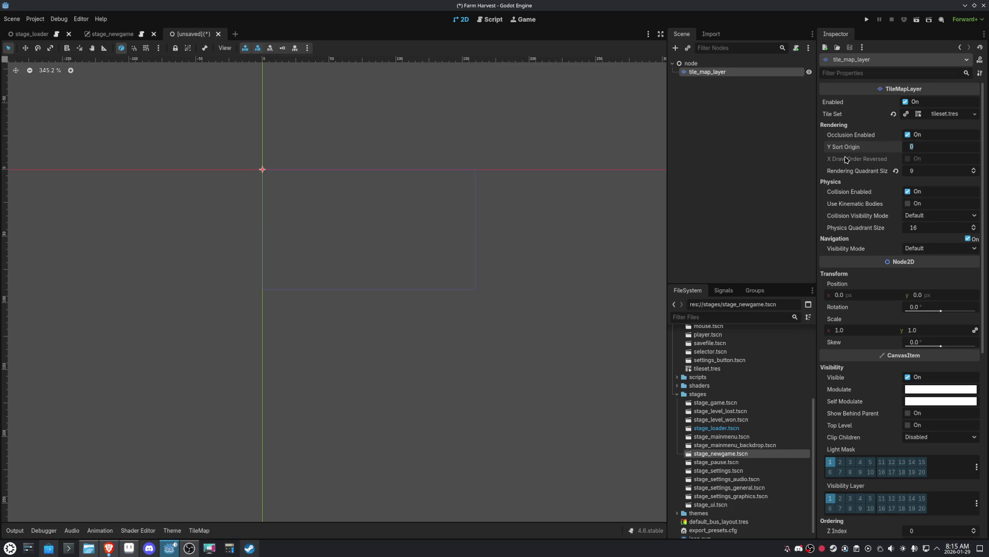
pyautogui.press('Return')
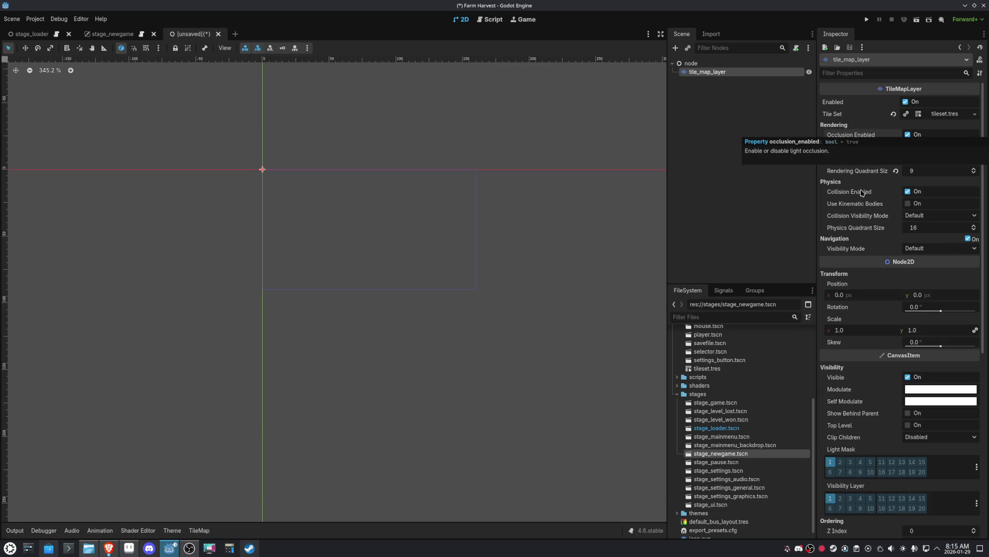
pyautogui.click(937, 250)
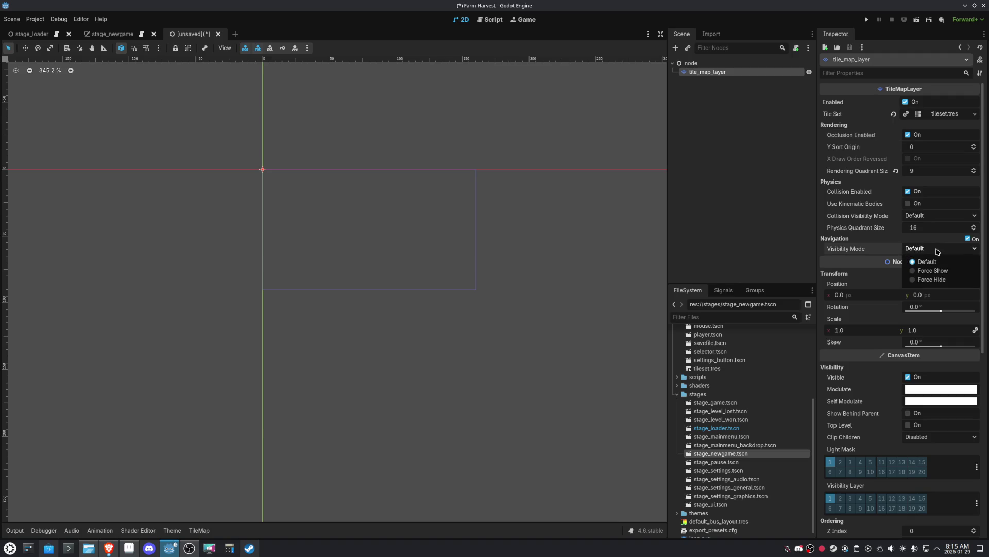
pyautogui.click(937, 251)
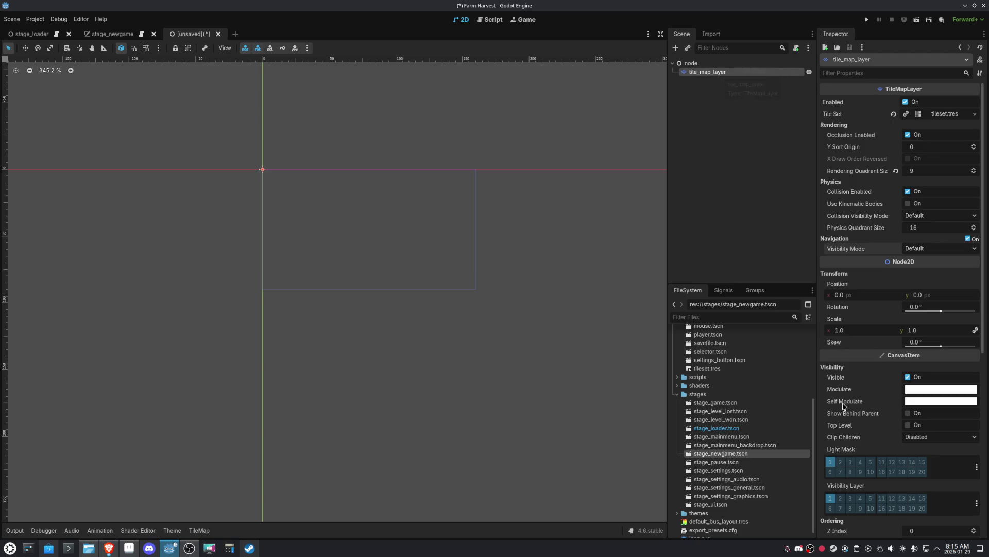
pyautogui.scroll(-5, 847, 428)
pyautogui.click(908, 328)
pyautogui.scroll(2, 330, 234)
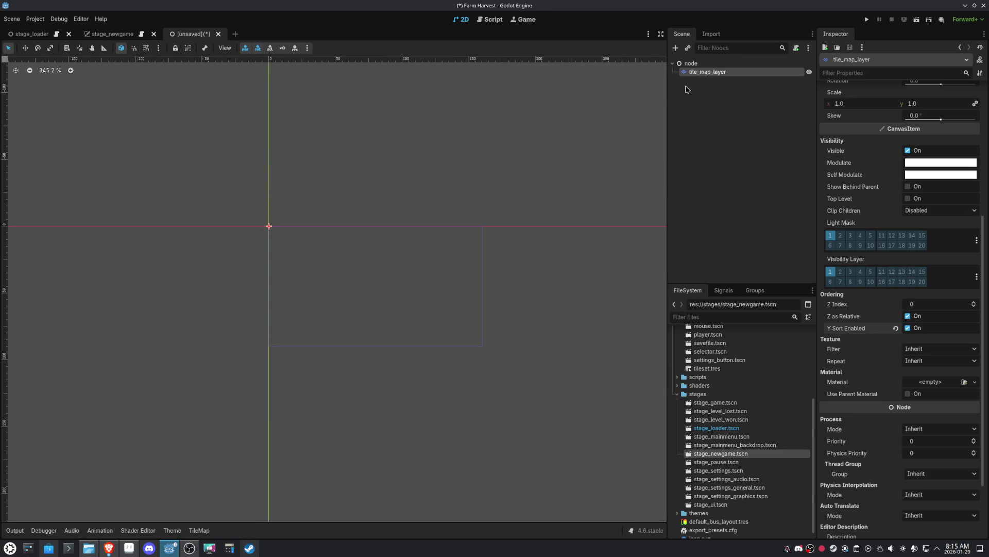
pyautogui.click(701, 79)
# - Rename the tile map layer node to map_ground
pyautogui.click(710, 72)
pyautogui.click(712, 72)
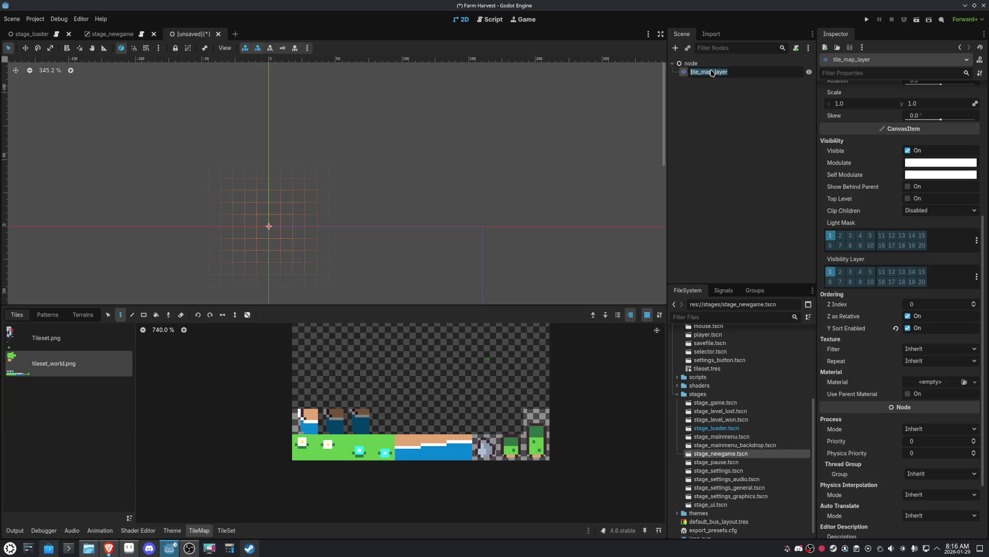
pyautogui.write('map')
pyautogui.write('_ground')
pyautogui.press('Return')
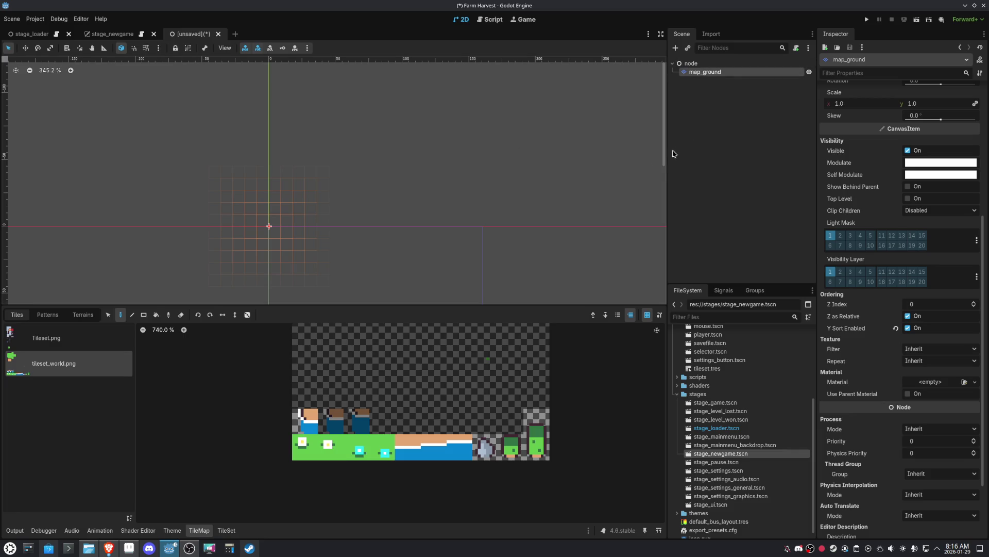
pyautogui.hotkey('ctrl', 's')
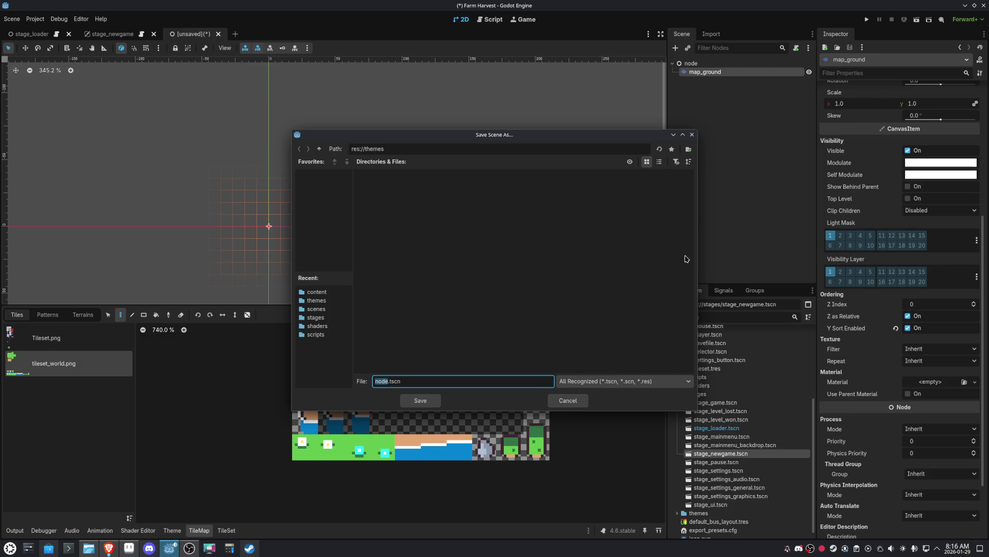
pyautogui.click(618, 335)
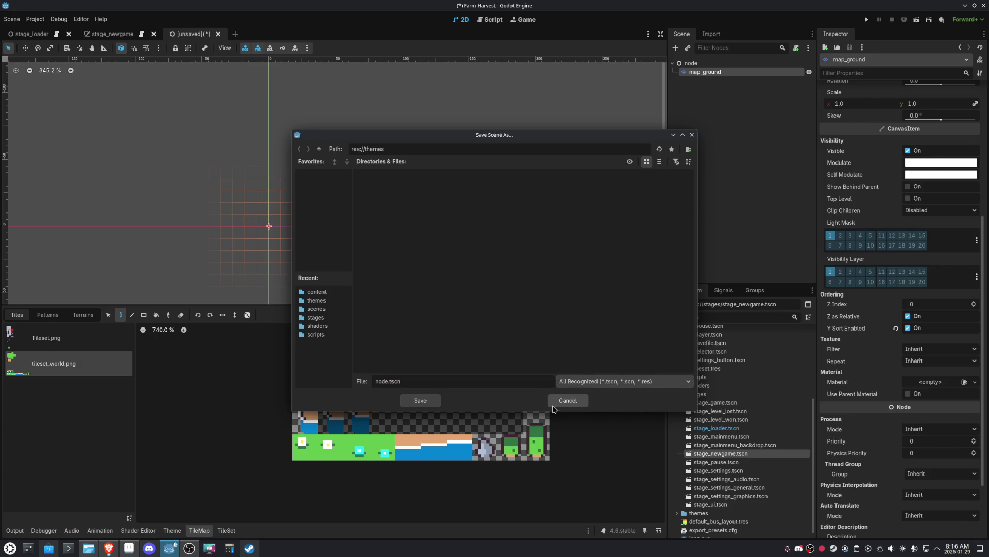
pyautogui.click(567, 401)
# - Rename the root to stage_world, save it as stages/stage_world.tscn, and duplicate map_ground
pyautogui.doubleClick(691, 63)
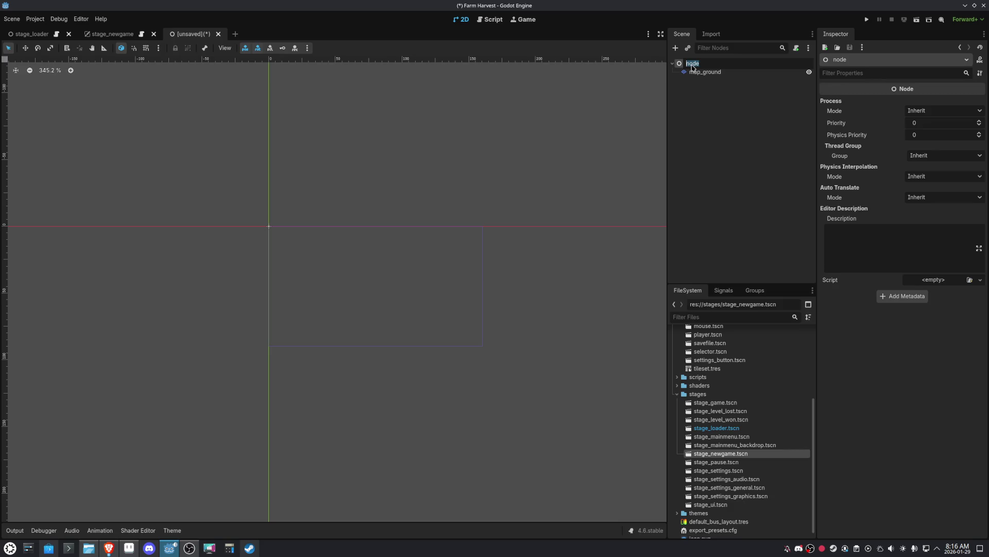
pyautogui.write('st')
pyautogui.write('ld')
pyautogui.press('Return')
pyautogui.hotkey('ctrl', 's')
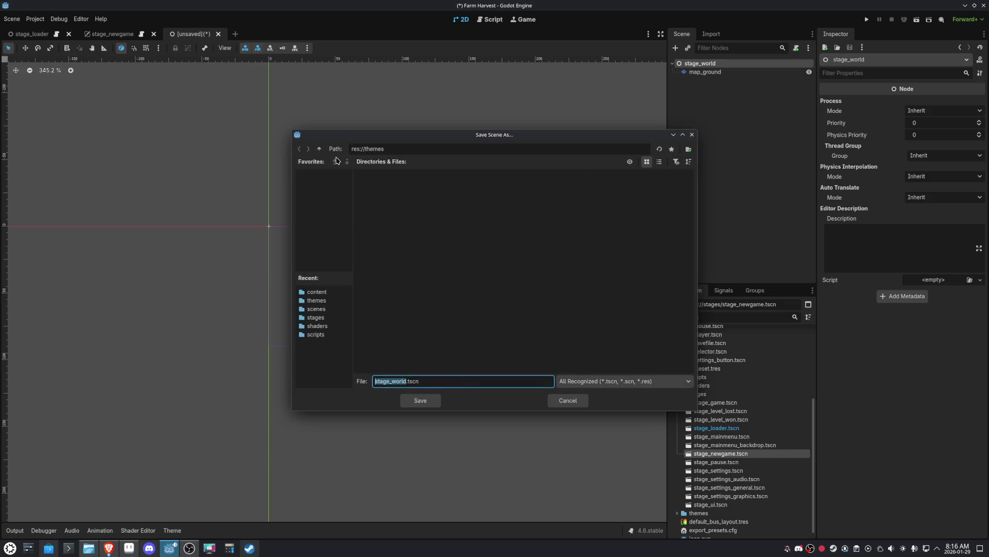
pyautogui.click(319, 149)
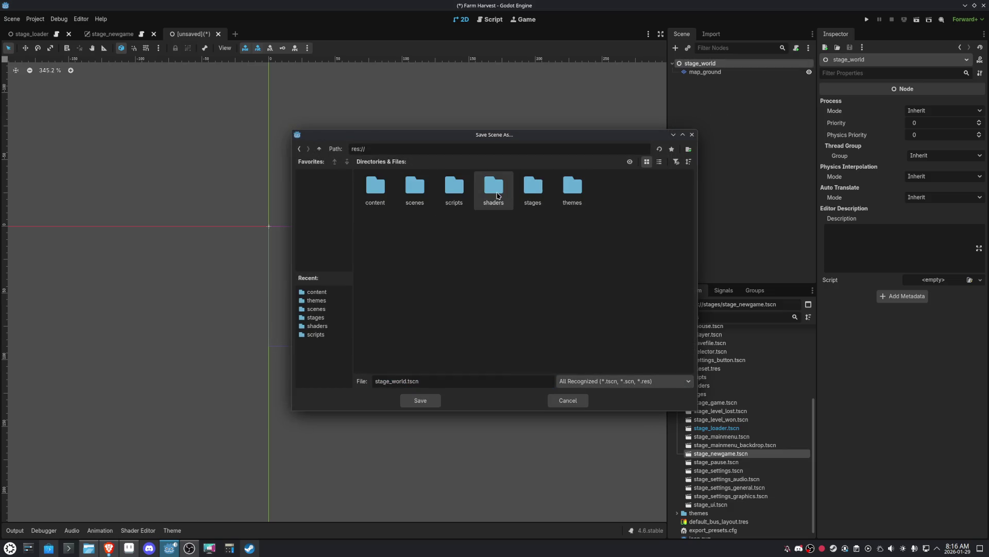
pyautogui.doubleClick(536, 192)
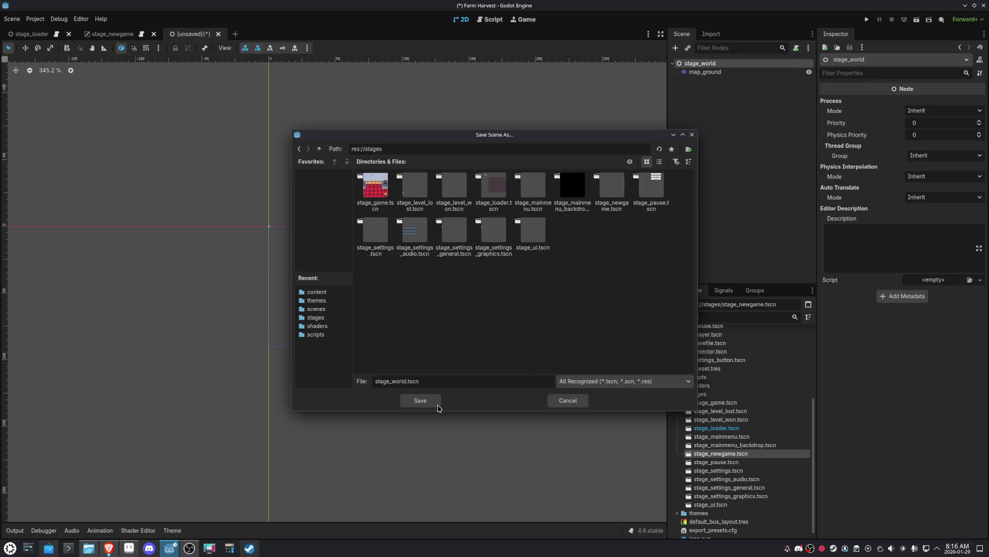
pyautogui.click(438, 404)
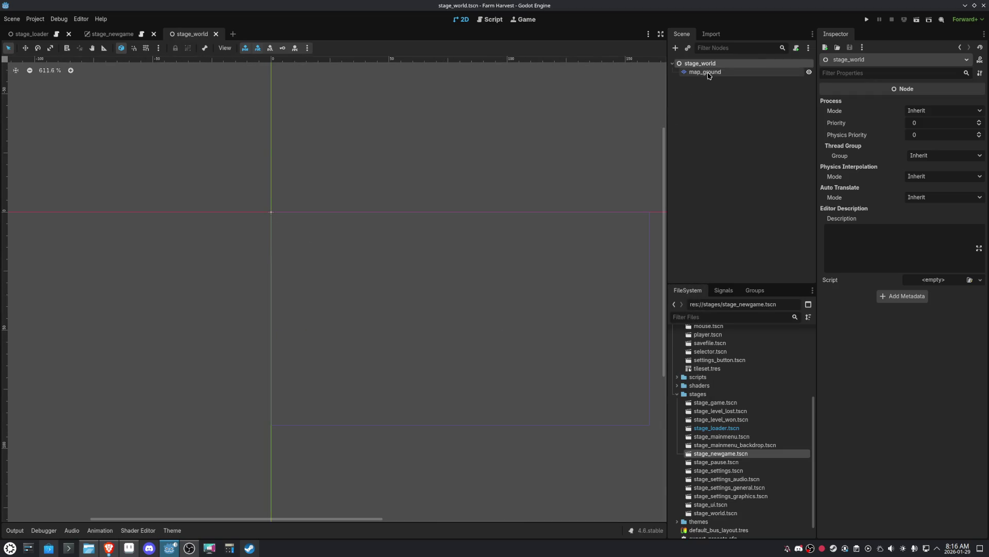
pyautogui.click(708, 73)
pyautogui.hotkey('ctrl', 'd')
pyautogui.hotkey('ctrl', 'd')
pyautogui.hotkey('ctrl', 'd')
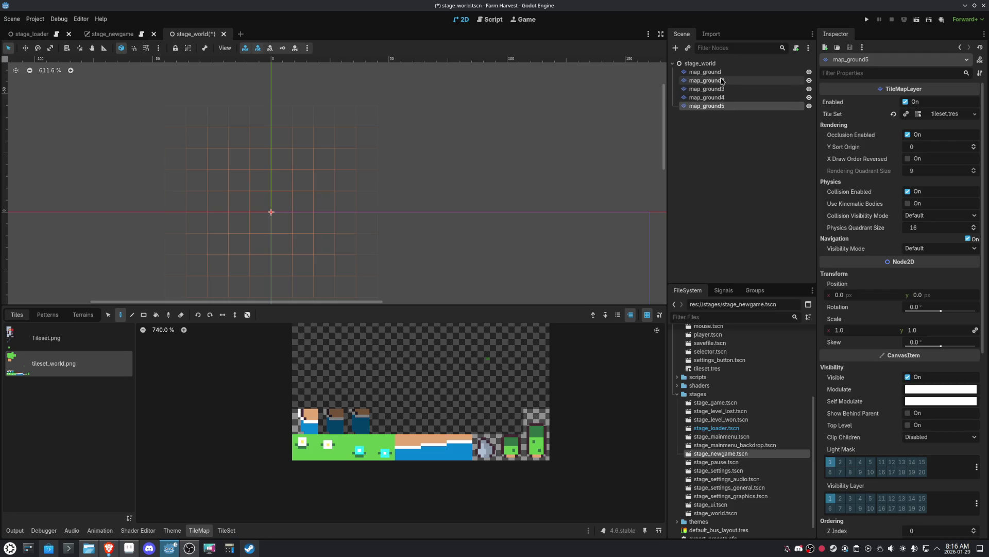
# - Rename the map_ground2 copy to map_trees
pyautogui.doubleClick(722, 80)
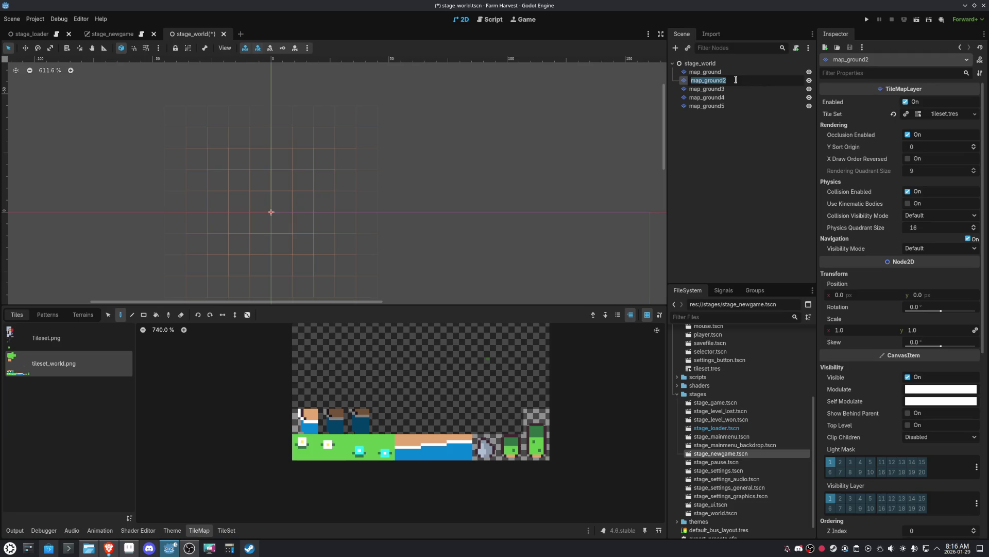
pyautogui.click(736, 80)
pyautogui.write('map_trees')
pyautogui.press('Return')
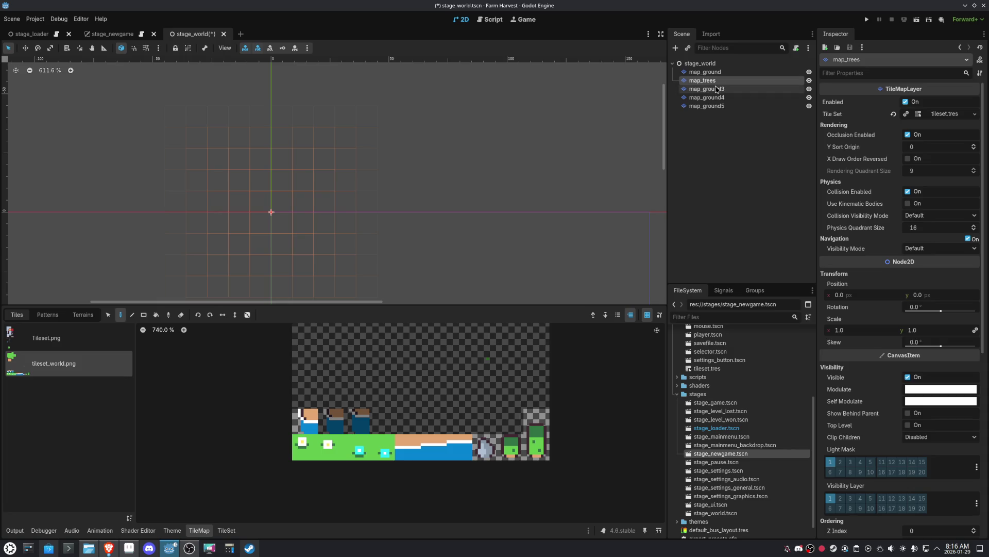
# - Delete the extra copies map_ground3–5 and save the stage_world scene
pyautogui.click(716, 73)
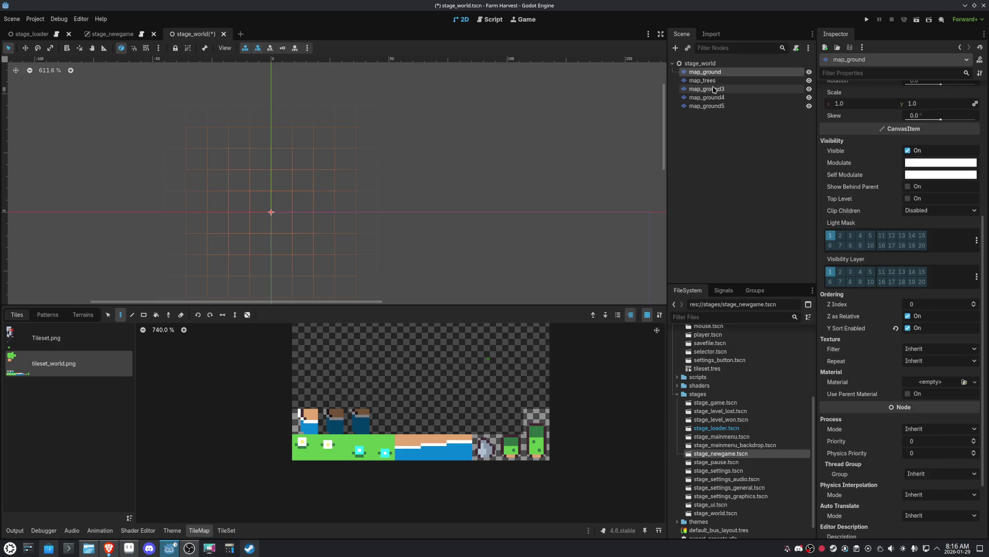
pyautogui.click(709, 89)
pyautogui.keyDown('shift'); pyautogui.click(706, 107); pyautogui.keyUp('shift')
pyautogui.press('Delete')
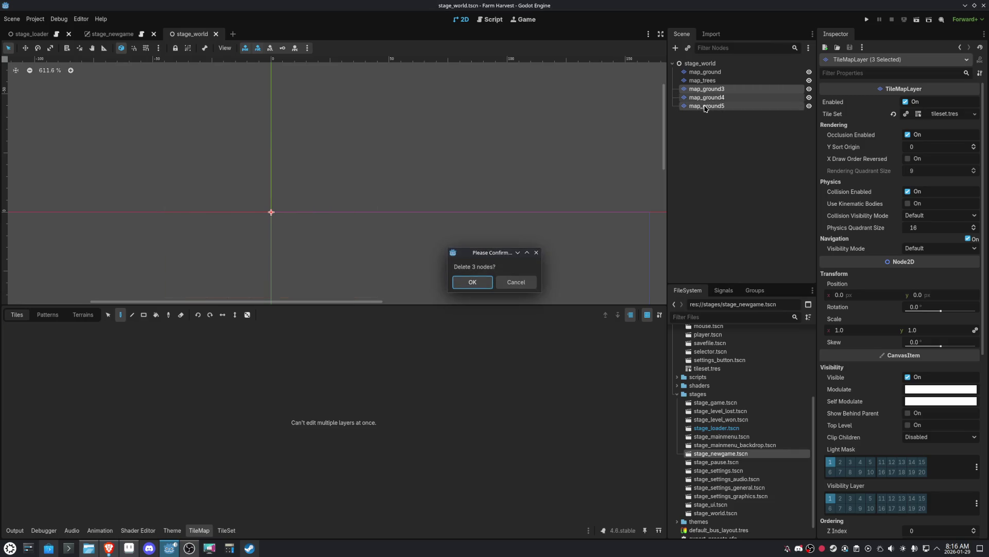
pyautogui.press('Return')
pyautogui.hotkey('ctrl', 's')
pyautogui.click(707, 73)
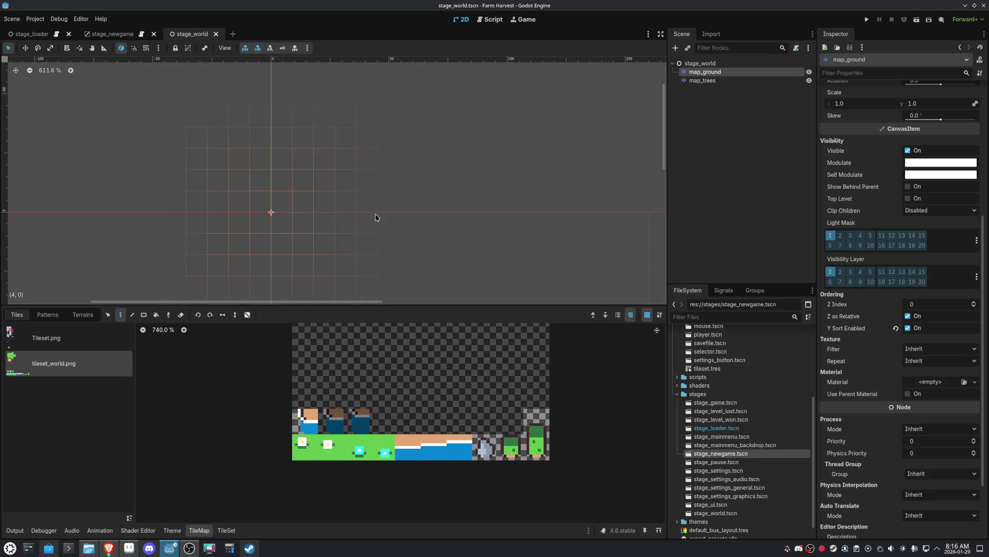
# - Paint the island's core grass tiles on the map_ground layer
pyautogui.scroll(5, 418, 374)
pyautogui.click(340, 360)
pyautogui.click(404, 221)
pyautogui.scroll(-2, 407, 175)
pyautogui.moveTo(406, 175)
pyautogui.mouseDown()
pyautogui.moveTo(375, 130)
pyautogui.moveTo(377, 188)
pyautogui.mouseUp()
pyautogui.scroll(2, 378, 187)
pyautogui.moveTo(309, 164)
pyautogui.mouseDown()
pyautogui.moveTo(284, 166)
pyautogui.moveTo(307, 216)
pyautogui.moveTo(317, 137)
pyautogui.moveTo(238, 194)
pyautogui.moveTo(290, 139)
pyautogui.moveTo(298, 171)
pyautogui.mouseUp()
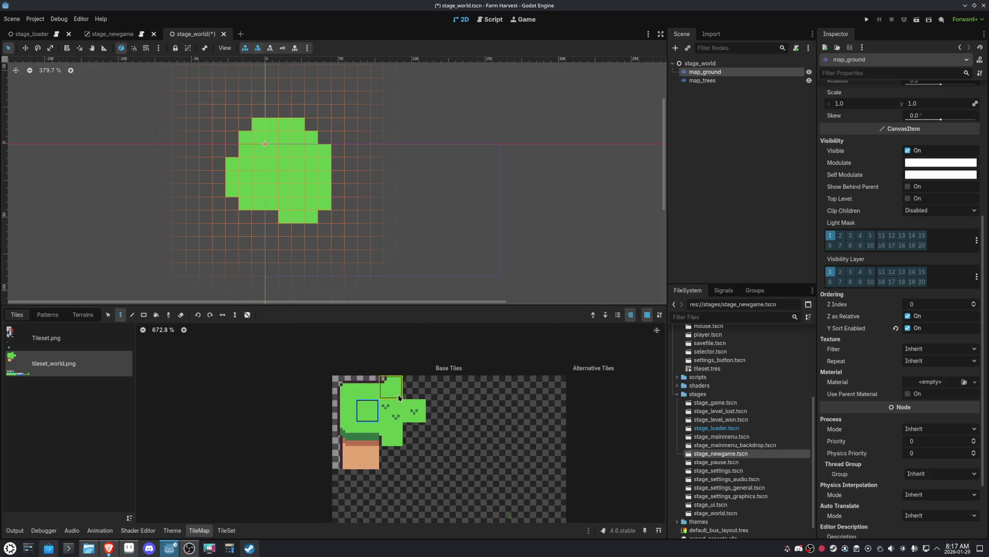
pyautogui.click(385, 386)
pyautogui.click(232, 150)
pyautogui.click(310, 127)
pyautogui.click(324, 137)
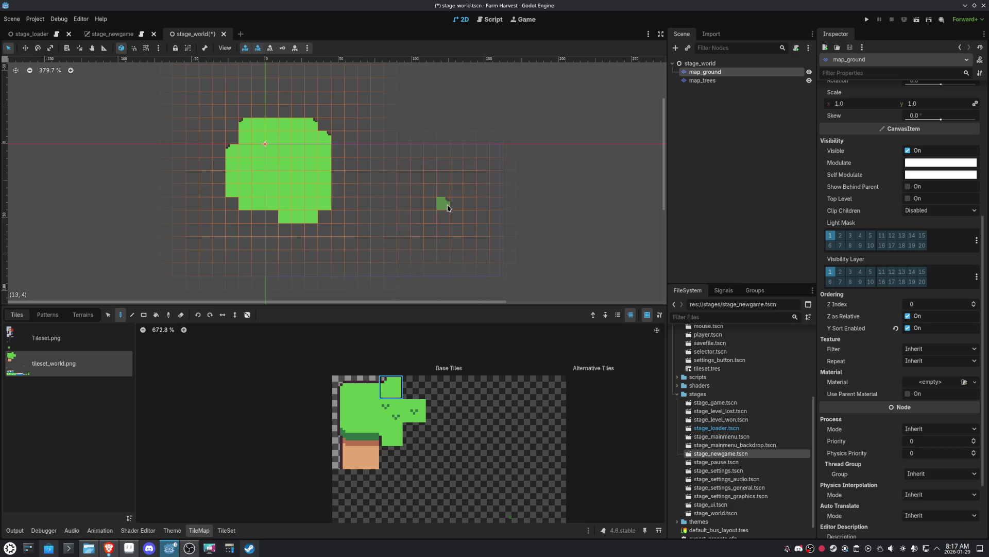
# - Add left-edge and top-corner tiles and paint the island's top row of grass
pyautogui.click(343, 410)
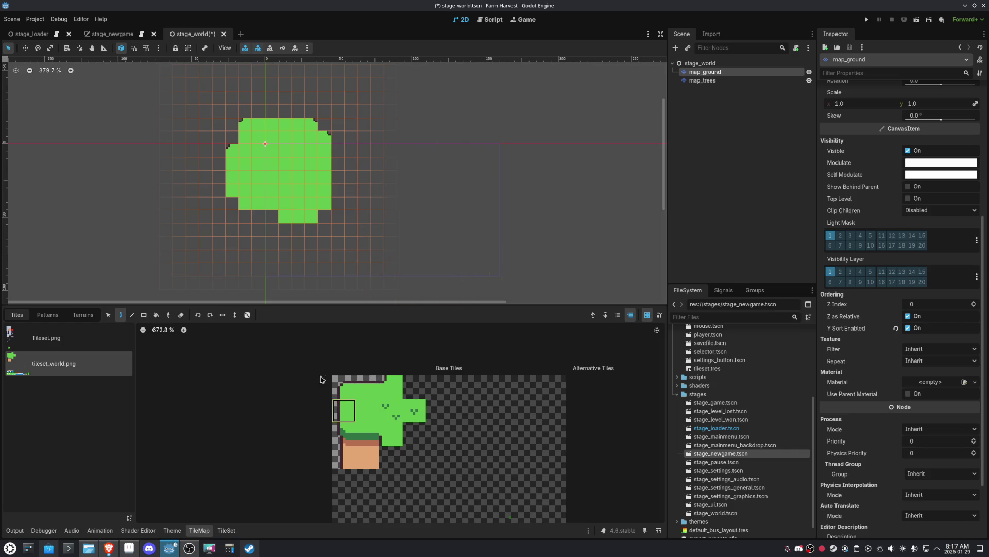
pyautogui.click(227, 135)
pyautogui.click(344, 386)
pyautogui.click(322, 126)
pyautogui.click(235, 125)
pyautogui.click(247, 112)
pyautogui.click(260, 112)
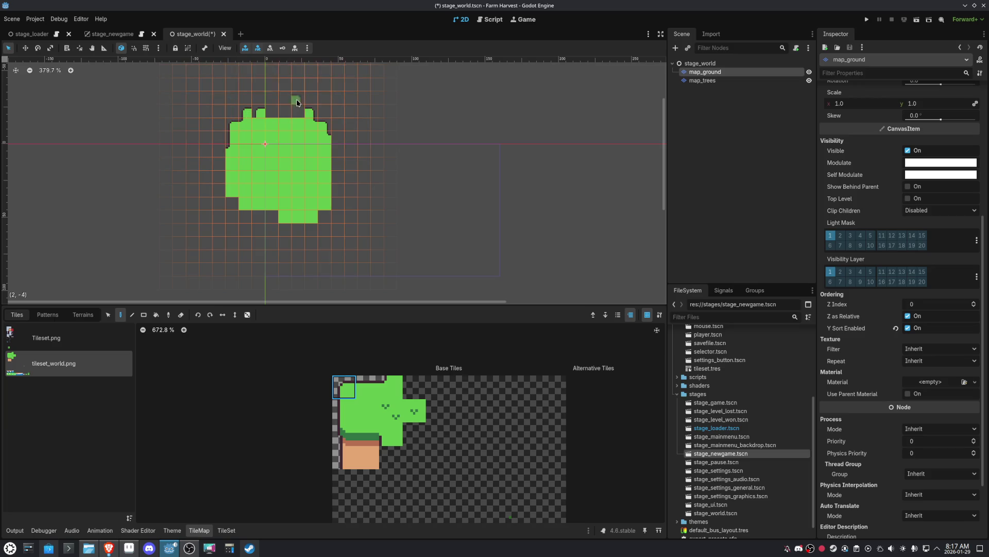
pyautogui.scroll(2, 288, 111)
pyautogui.scroll(3, 260, 115)
pyautogui.click(367, 387)
pyautogui.moveTo(319, 125); pyautogui.dragTo(240, 125)
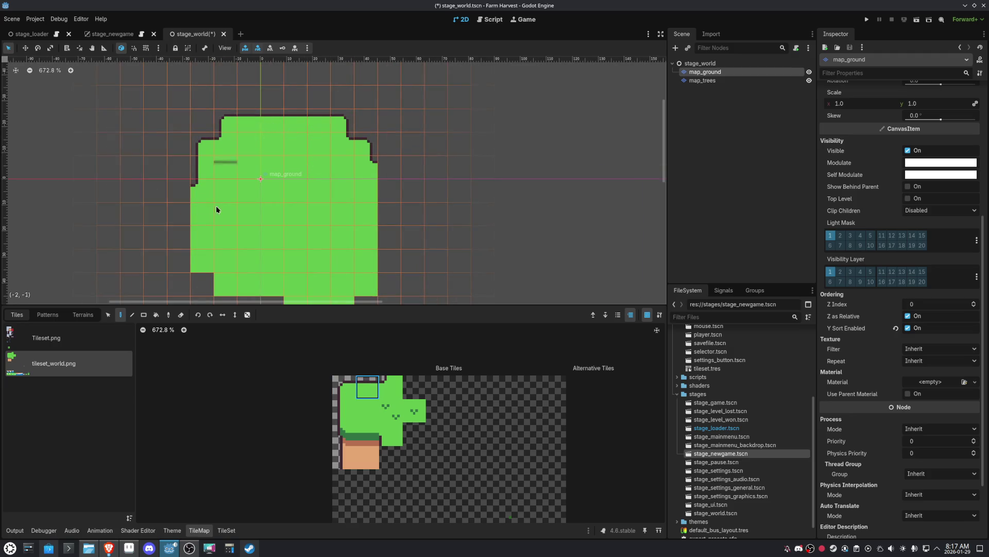
# - Paint the left-edge tiles, an interior corner, and the island's right side and lower-right edges
pyautogui.click(344, 411)
pyautogui.moveTo(181, 214); pyautogui.dragTo(180, 230)
pyautogui.click(344, 386)
pyautogui.click(180, 199)
pyautogui.click(232, 219)
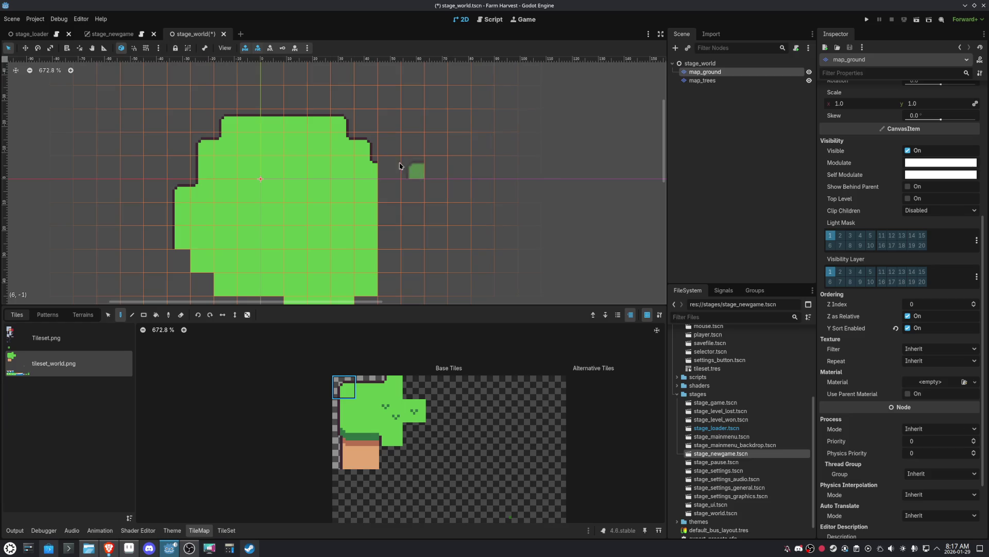
pyautogui.click(387, 170)
pyautogui.click(344, 410)
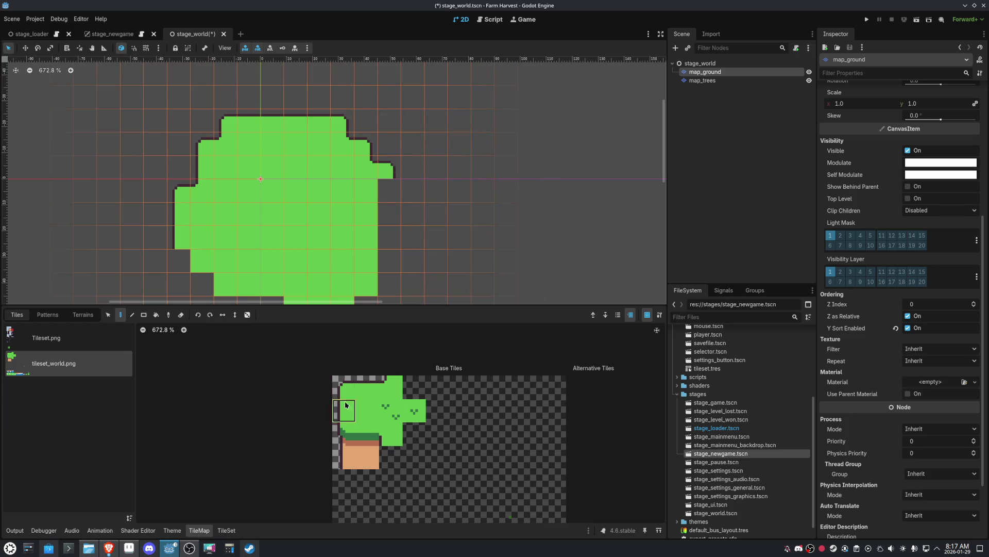
pyautogui.moveTo(386, 187)
pyautogui.mouseDown()
pyautogui.moveTo(391, 263)
pyautogui.moveTo(443, 210)
pyautogui.moveTo(469, 199)
pyautogui.mouseUp()
pyautogui.click(443, 247)
pyautogui.click(425, 273)
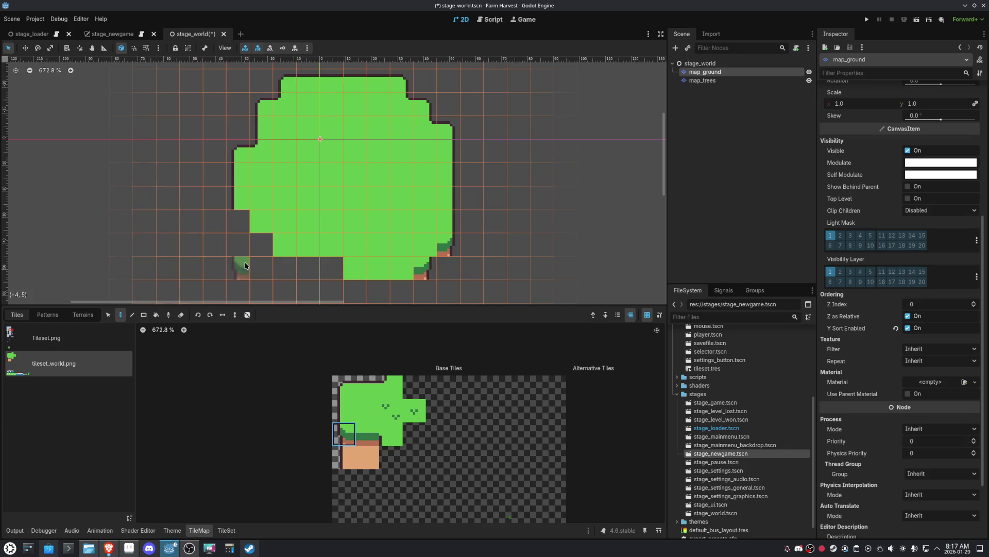
# - Paint grass-edge tiles along the island's lower rows and its bottom corners
pyautogui.click(241, 246)
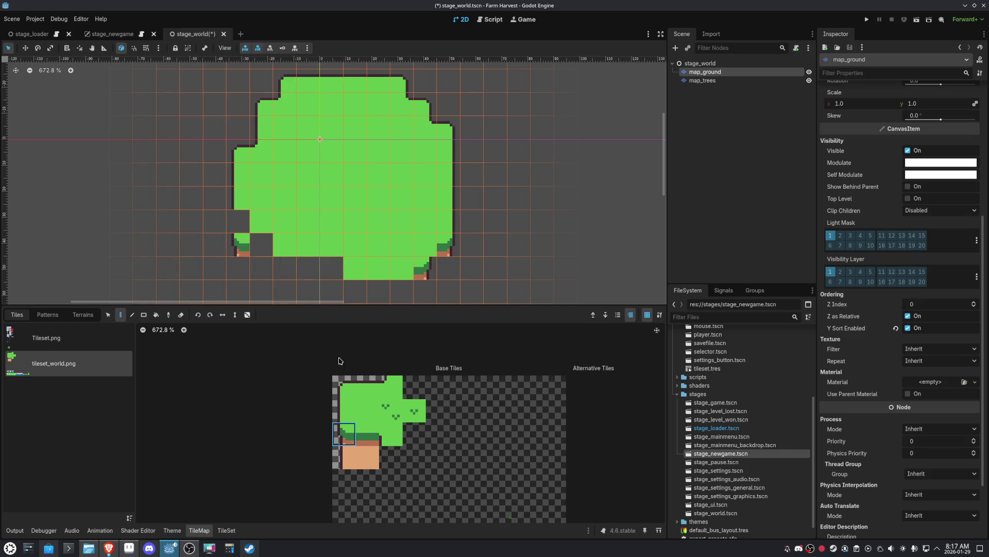
pyautogui.click(343, 410)
pyautogui.click(241, 220)
pyautogui.click(367, 434)
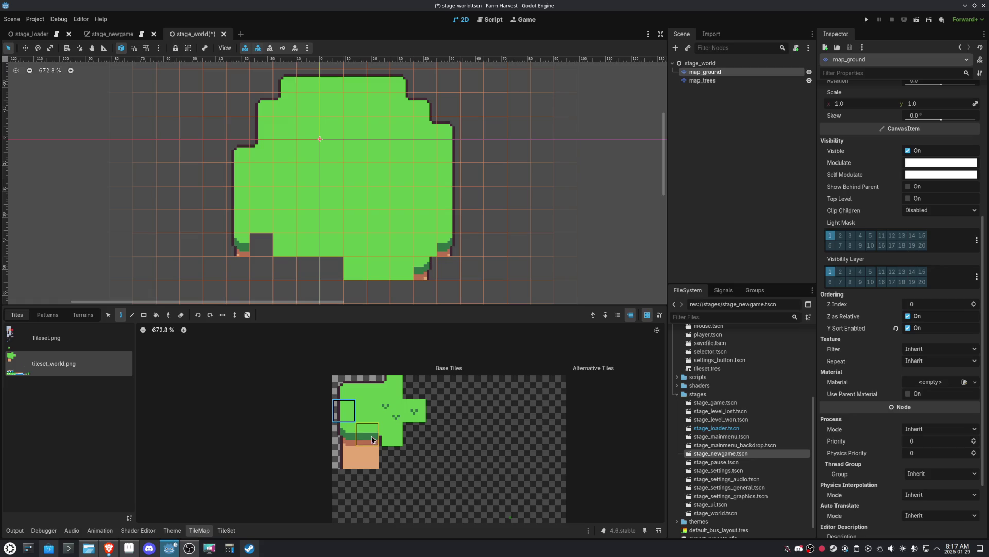
pyautogui.click(261, 244)
pyautogui.moveTo(281, 265); pyautogui.dragTo(332, 268)
pyautogui.moveTo(397, 289); pyautogui.dragTo(354, 289)
pyautogui.scroll(-2, 393, 262)
pyautogui.click(391, 434)
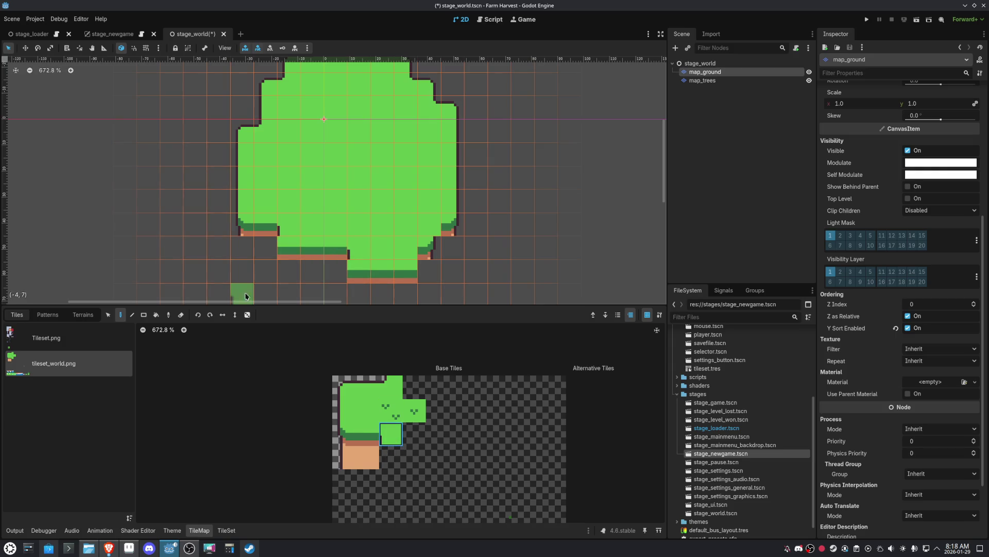
pyautogui.click(344, 435)
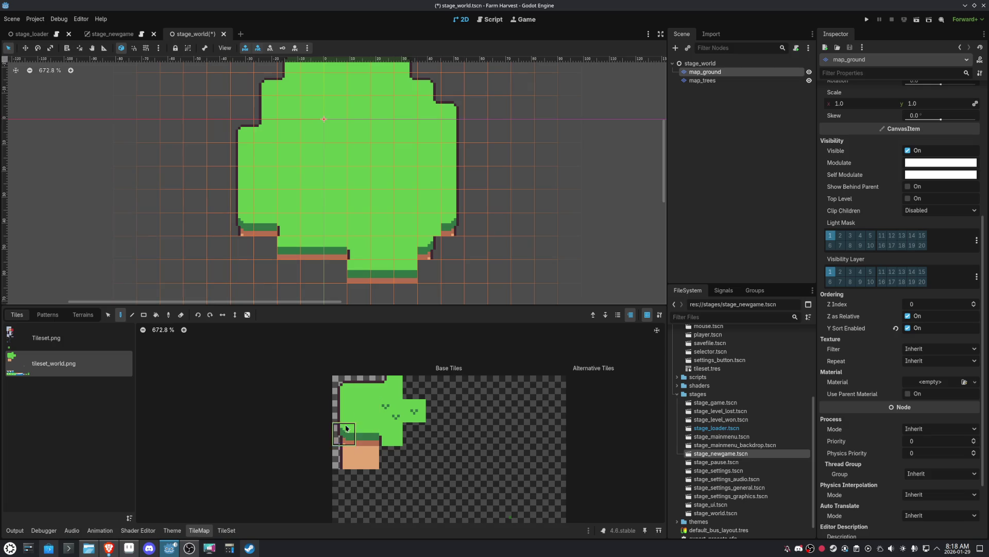
pyautogui.click(281, 253)
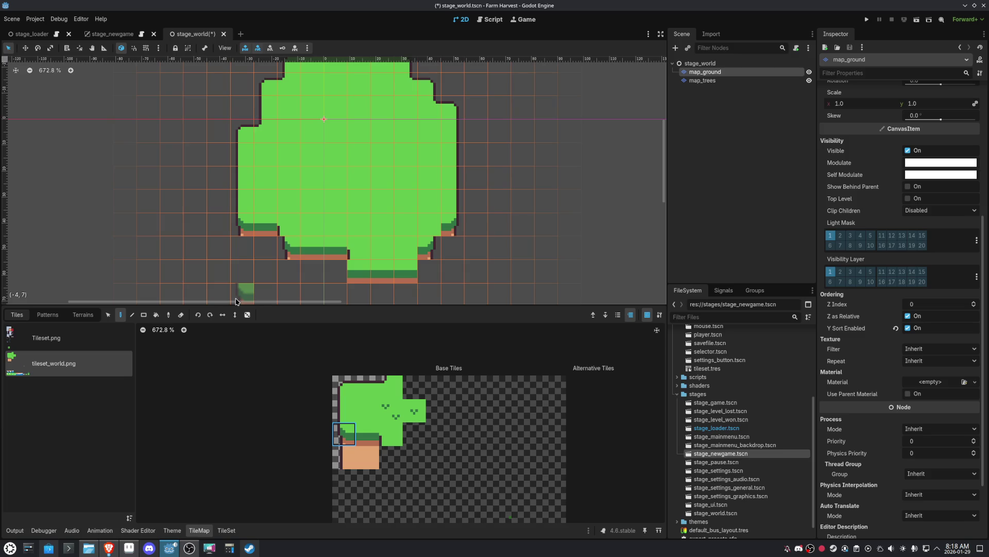
pyautogui.click(359, 272)
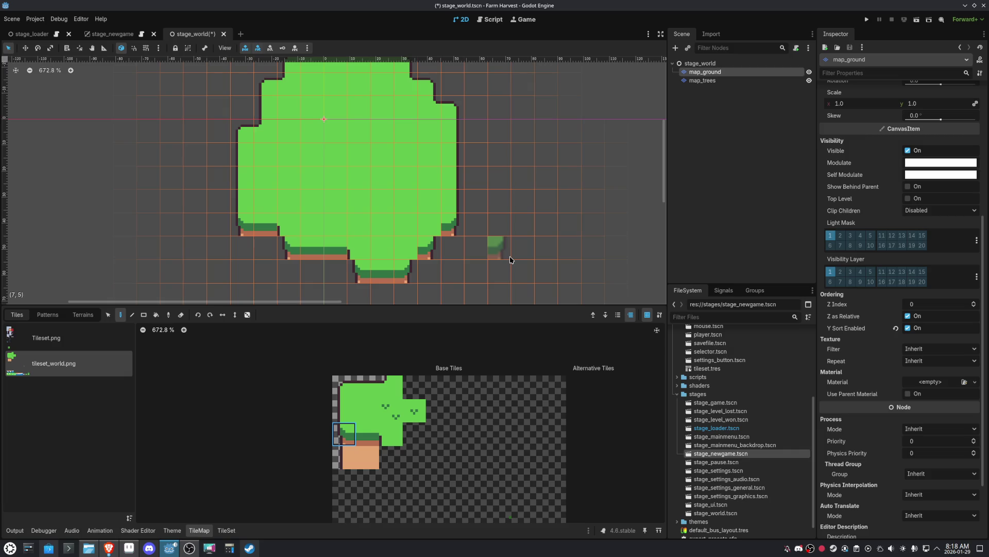
# - Paint plain dirt columns under the island's left, middle and lower-right edges
pyautogui.click(346, 458)
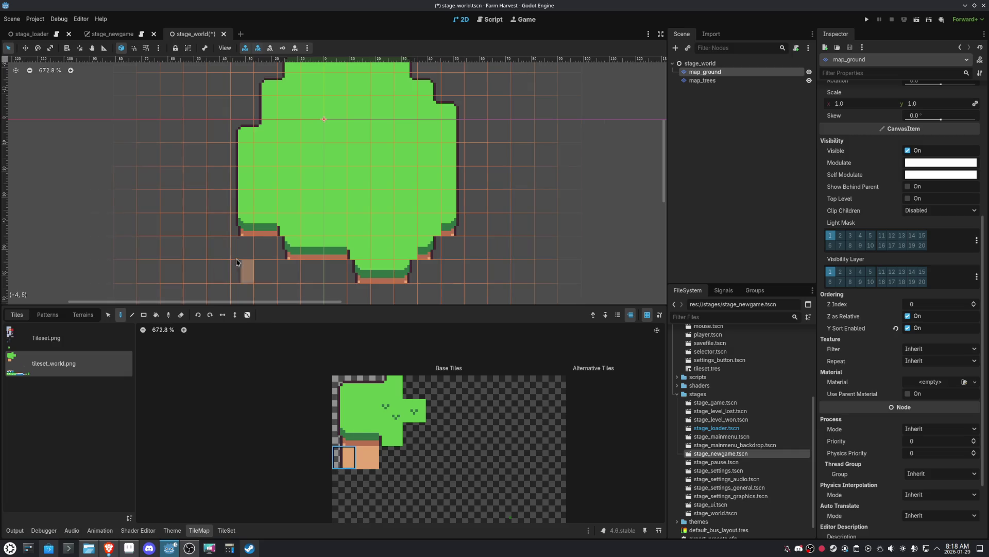
pyautogui.moveTo(248, 243)
pyautogui.mouseDown()
pyautogui.moveTo(248, 276)
pyautogui.moveTo(227, 203)
pyautogui.moveTo(277, 238)
pyautogui.moveTo(275, 253)
pyautogui.mouseUp()
pyautogui.scroll(1, 247, 275)
pyautogui.moveTo(353, 247); pyautogui.dragTo(352, 278)
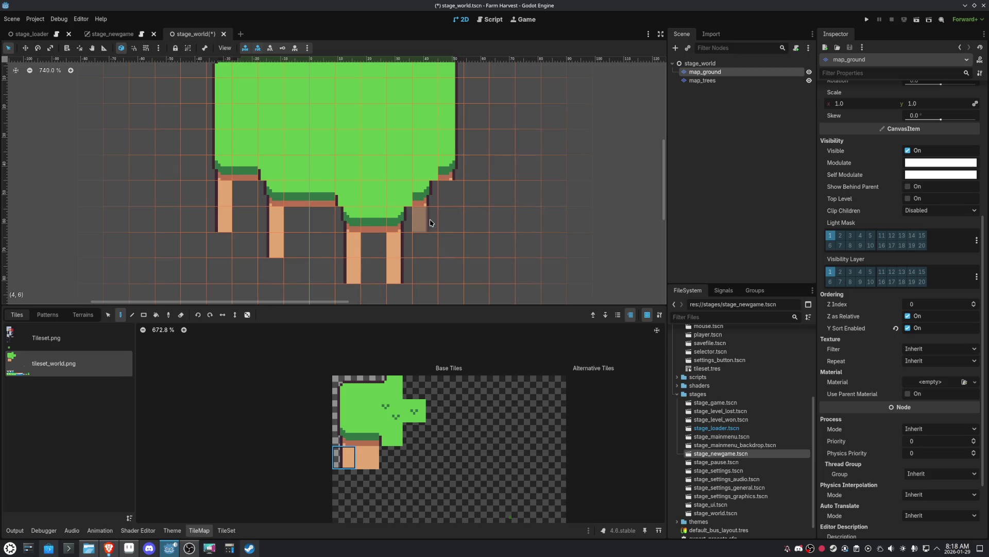
pyautogui.moveTo(420, 219); pyautogui.dragTo(420, 245)
pyautogui.moveTo(446, 193); pyautogui.dragTo(446, 222)
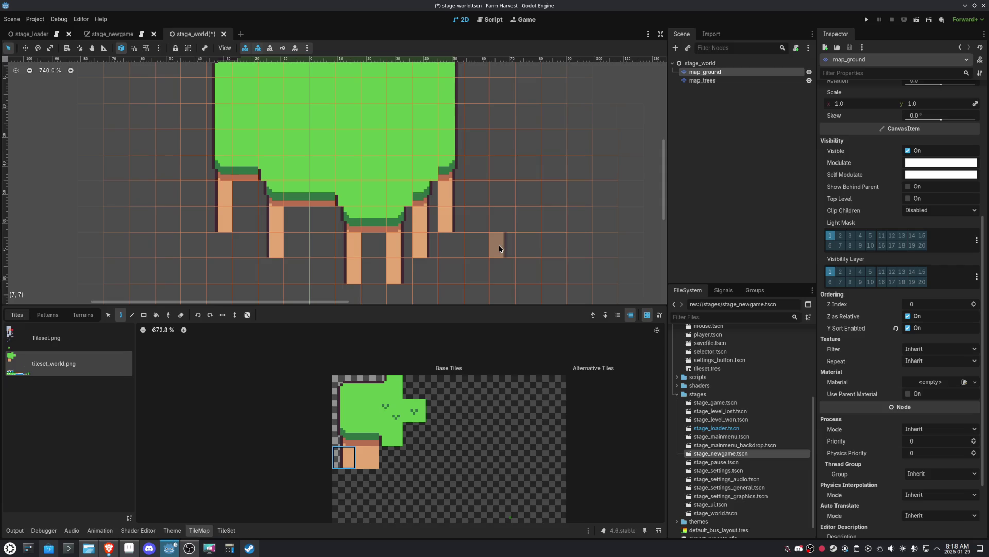
# - Fill the gaps between dirt columns with middle dirt, undo two stray cells, and frame the island
pyautogui.click(368, 457)
pyautogui.moveTo(373, 270)
pyautogui.mouseDown()
pyautogui.moveTo(374, 244)
pyautogui.moveTo(312, 217)
pyautogui.moveTo(303, 242)
pyautogui.mouseUp()
pyautogui.click(238, 204)
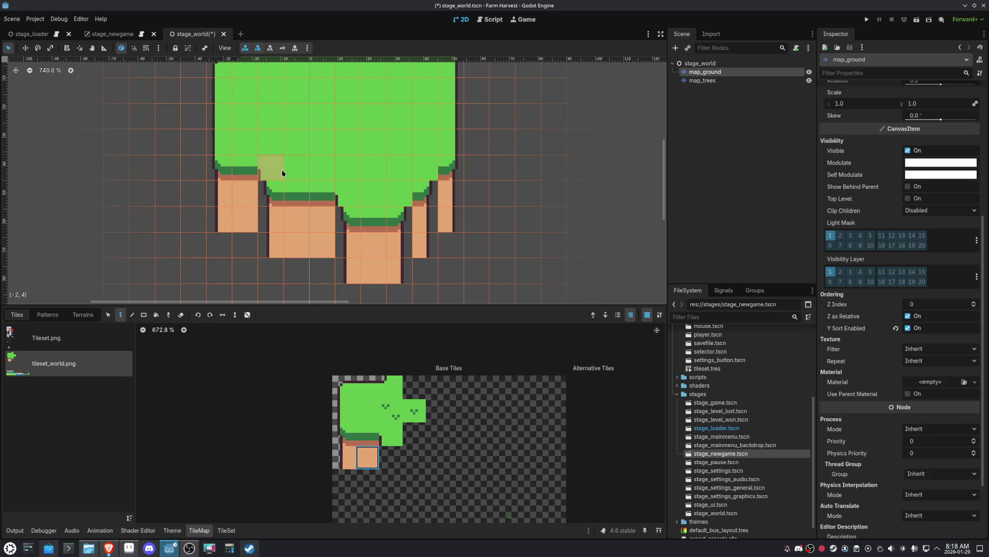
pyautogui.moveTo(278, 194); pyautogui.dragTo(279, 213)
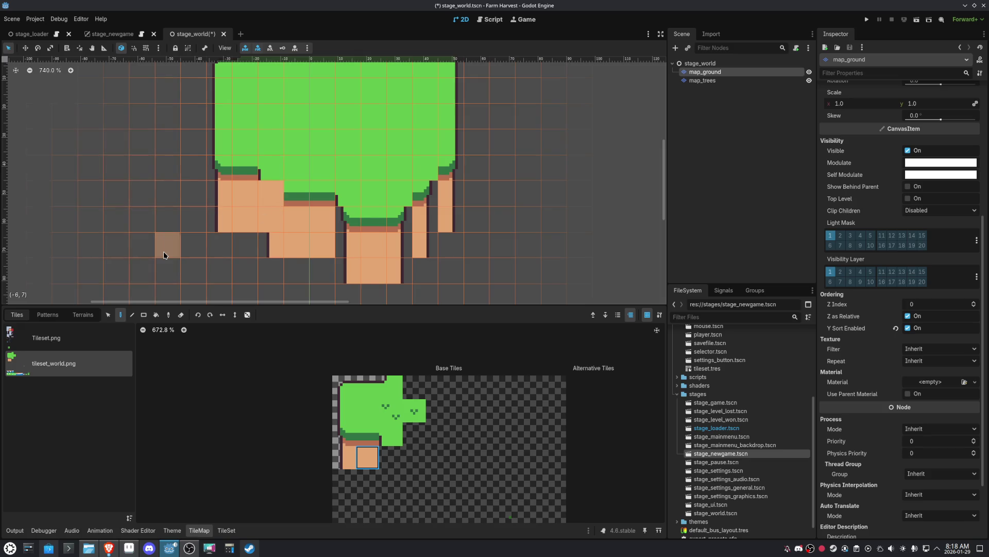
pyautogui.hotkey('ctrl', 'z')
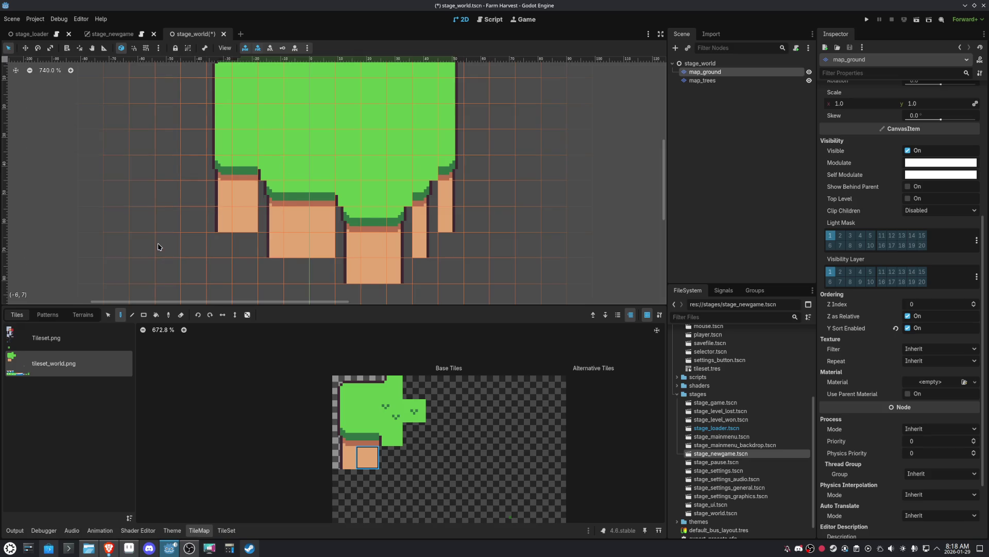
pyautogui.scroll(-4, 514, 227)
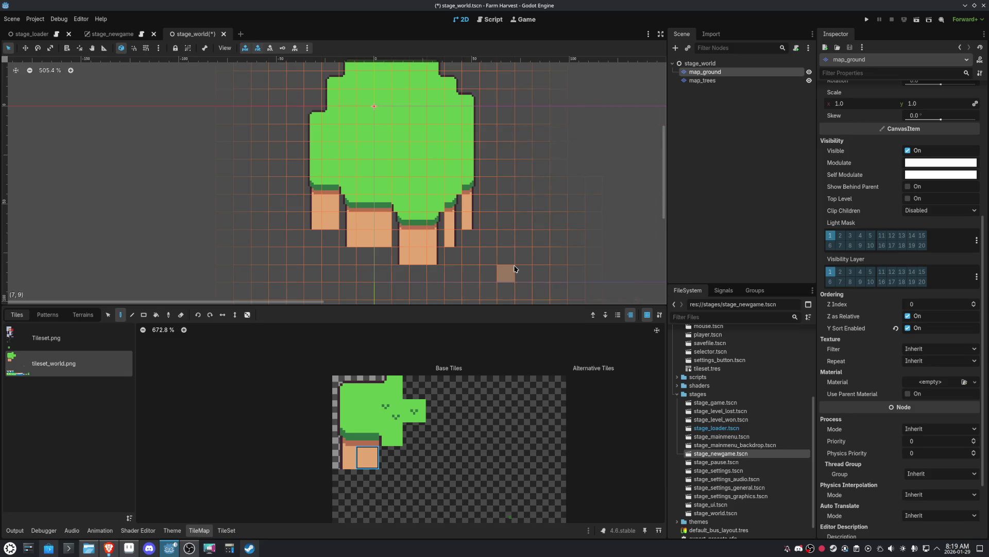
pyautogui.scroll(3, 514, 268)
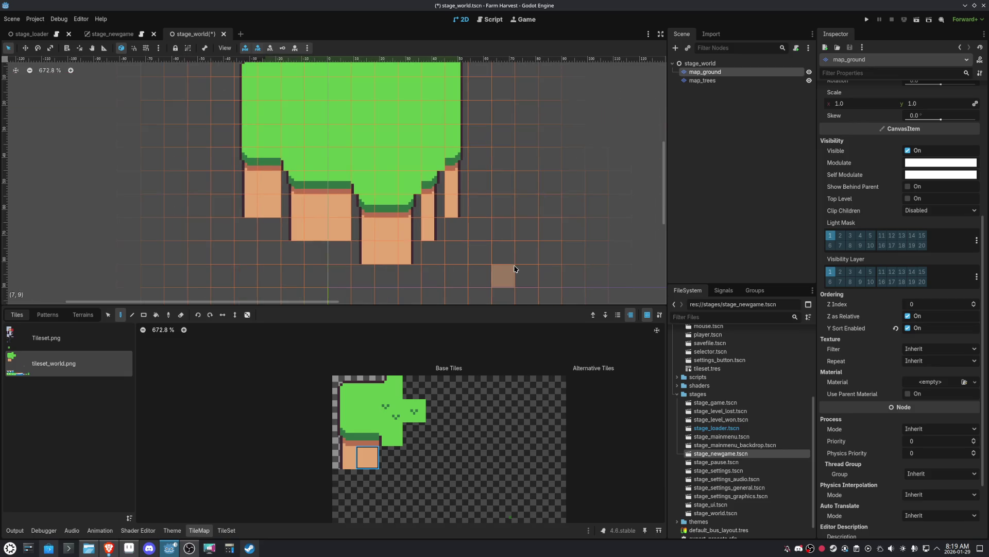
pyautogui.scroll(1, 524, 231)
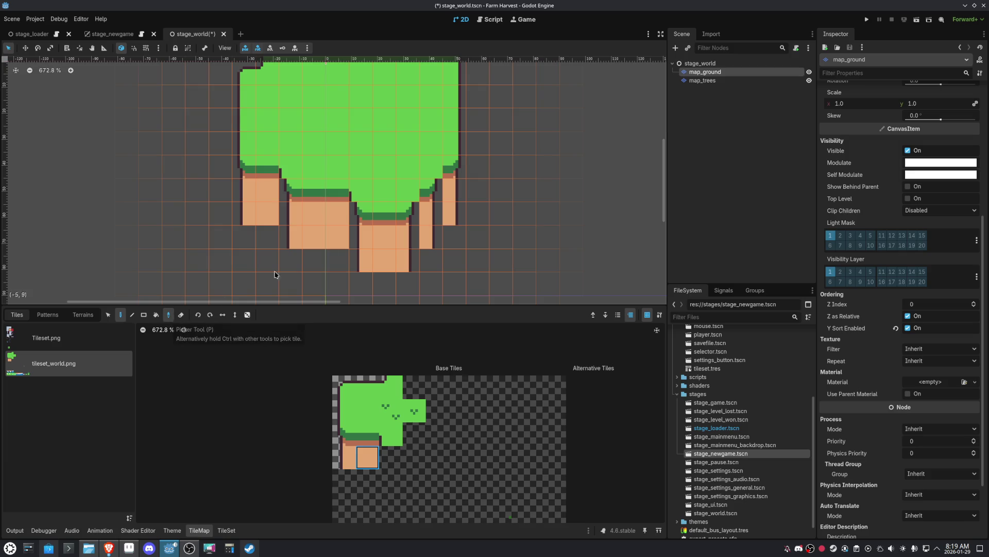
pyautogui.keyDown('ctrl'); pyautogui.click(365, 192); pyautogui.keyUp('ctrl')
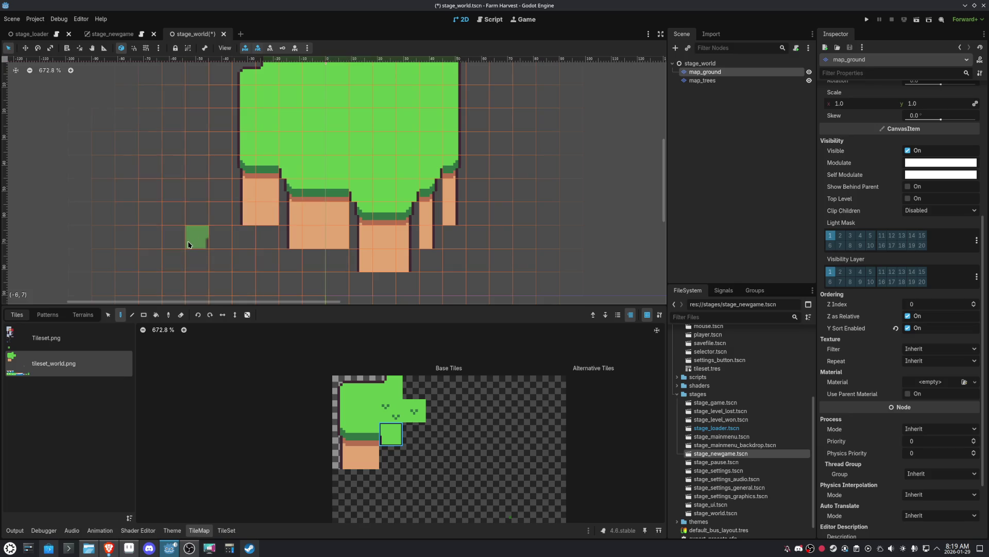
pyautogui.scroll(-3, 187, 242)
pyautogui.moveTo(198, 242)
pyautogui.mouseDown()
pyautogui.moveTo(215, 254)
pyautogui.moveTo(228, 248)
pyautogui.mouseUp()
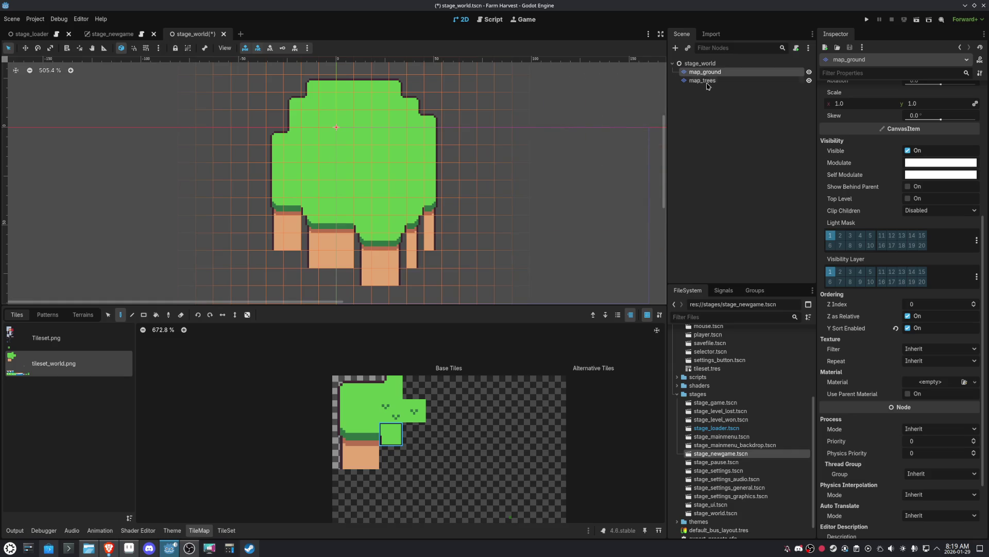
# - On the map_trees layer, paint the first tall trees across the island's middle
pyautogui.click(703, 81)
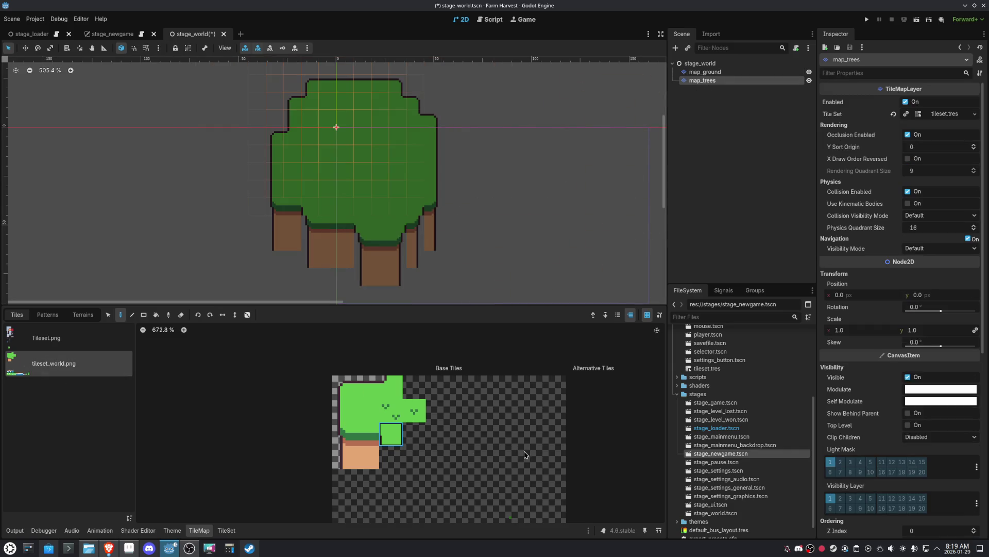
pyautogui.scroll(-4, 527, 456)
pyautogui.click(527, 518)
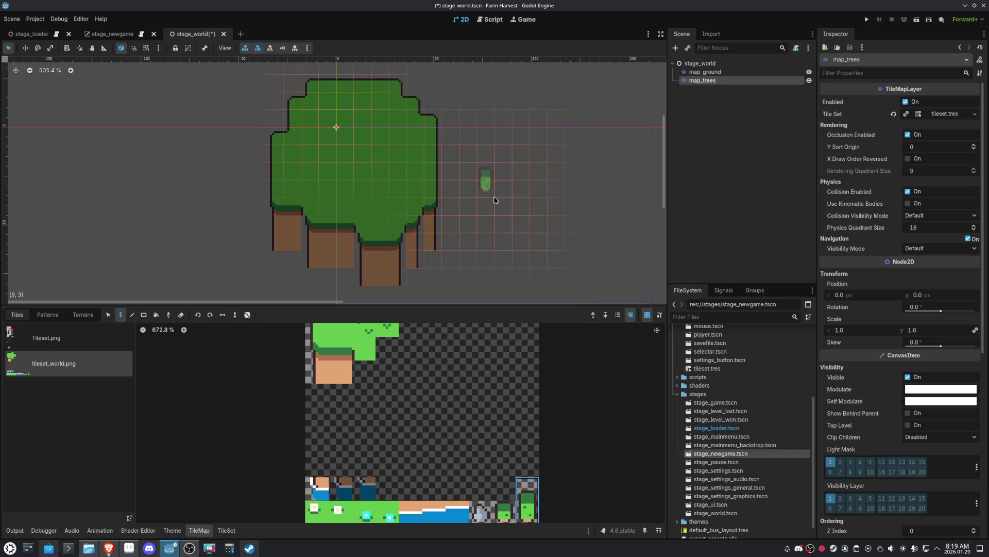
pyautogui.click(405, 192)
pyautogui.scroll(2, 405, 191)
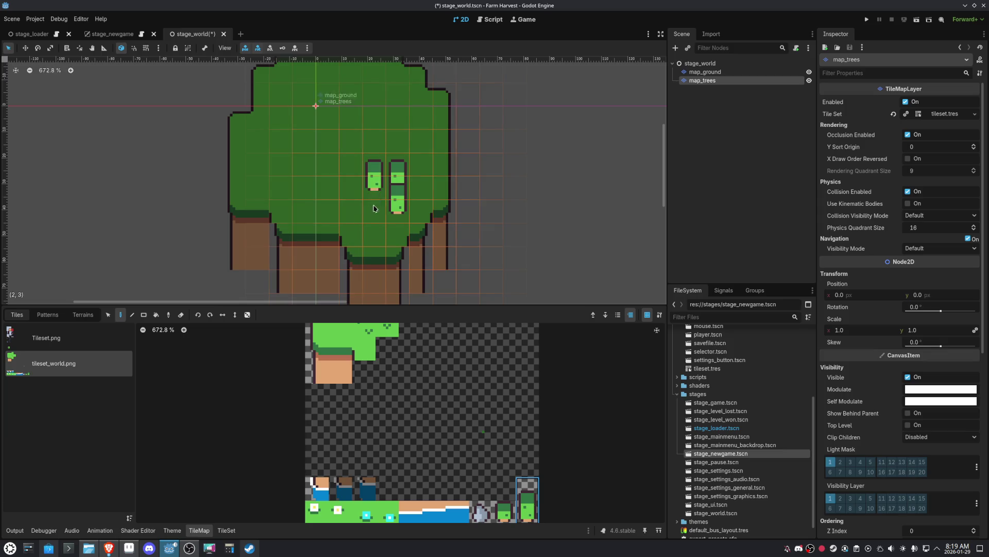
pyautogui.hotkey('ctrl', 'z')
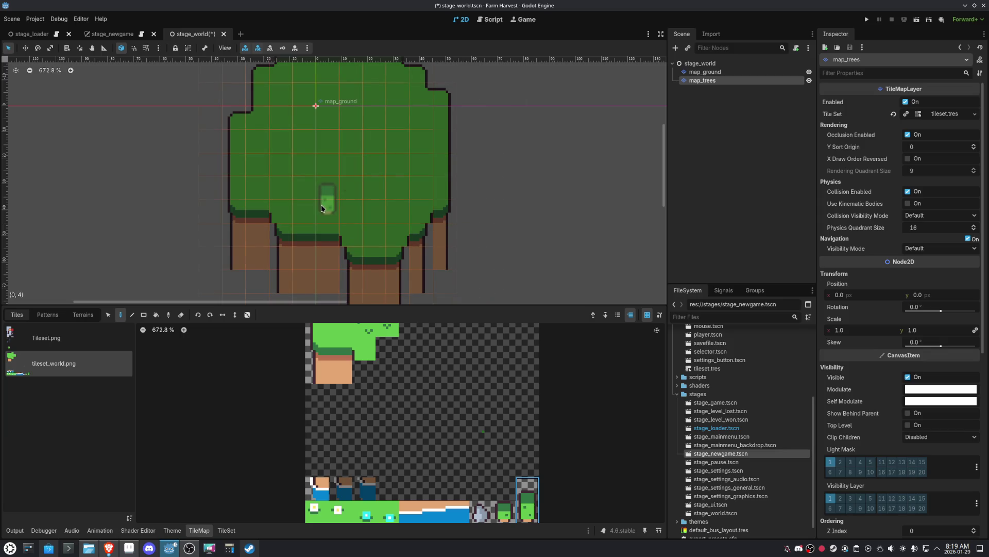
pyautogui.click(304, 201)
pyautogui.click(328, 202)
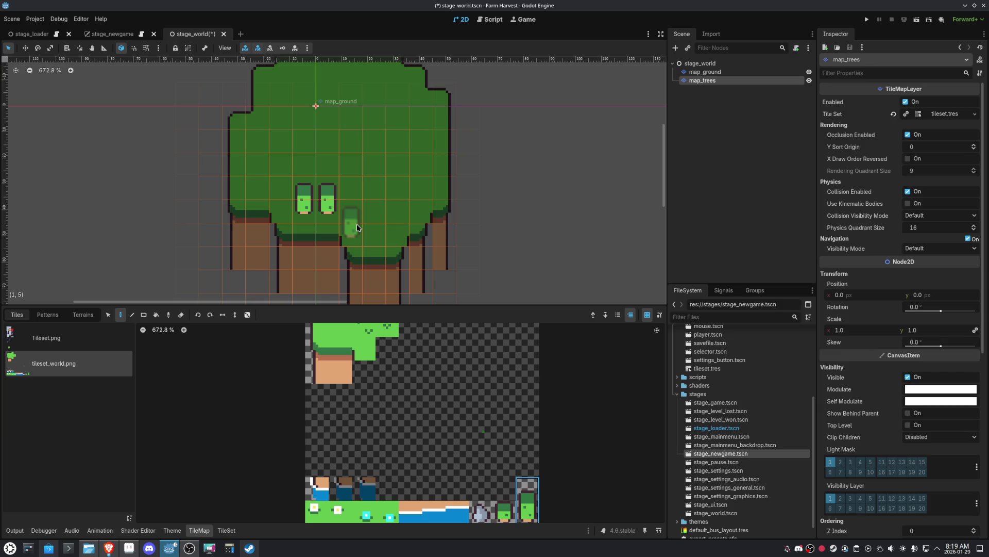
pyautogui.click(357, 227)
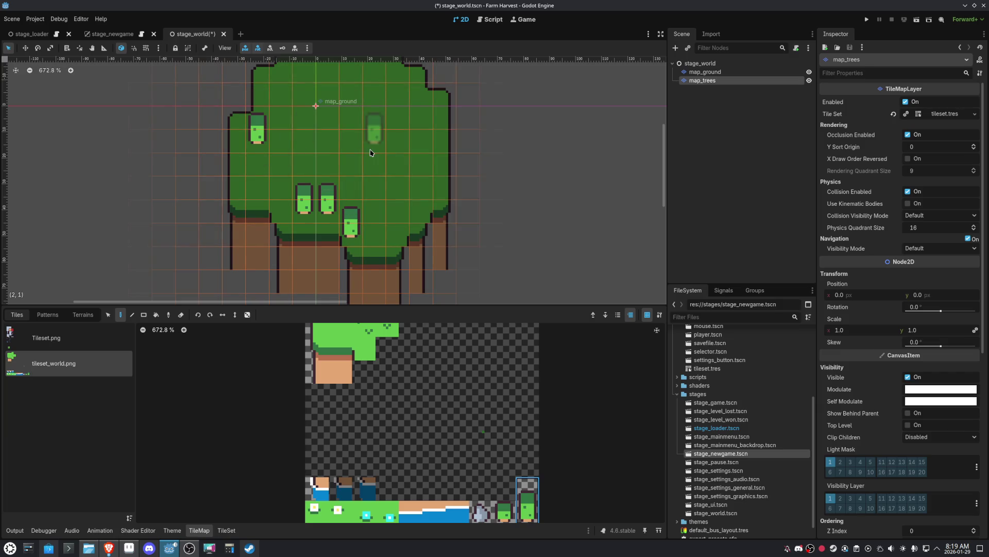
# - Place trees along the island's top edge and upper right, correcting misplaced ones
pyautogui.scroll(4, 258, 133)
pyautogui.click(325, 156)
pyautogui.click(301, 156)
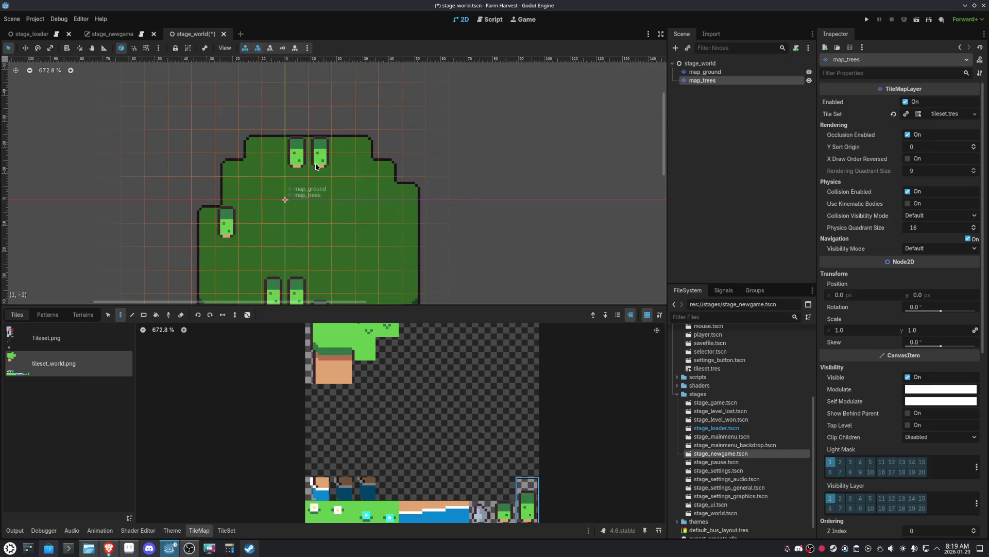
pyautogui.hotkey('ctrl', 'z')
pyautogui.hotkey('ctrl', 'z')
pyautogui.click(325, 133)
pyautogui.click(297, 140)
pyautogui.click(321, 163)
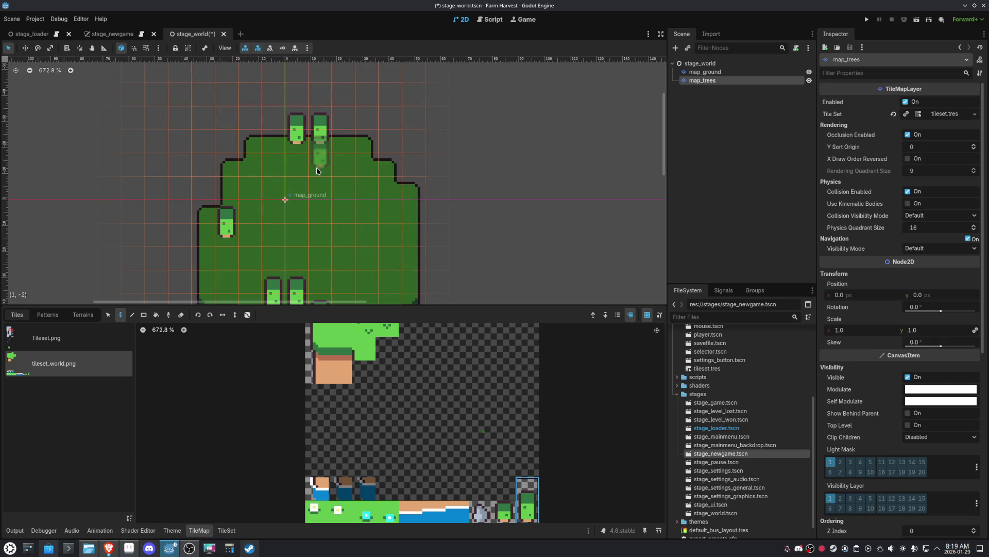
pyautogui.click(381, 175)
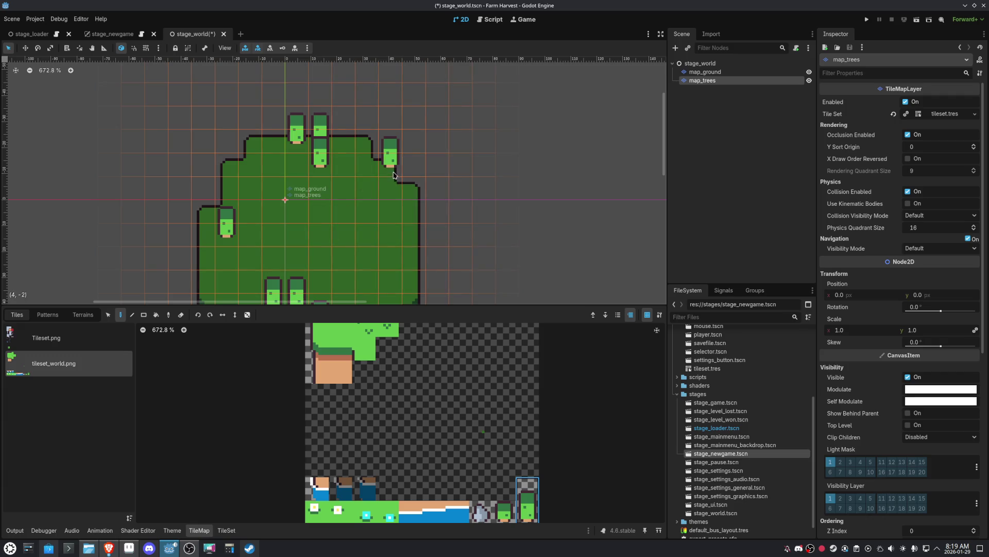
pyautogui.rightClick(390, 152)
pyautogui.click(367, 153)
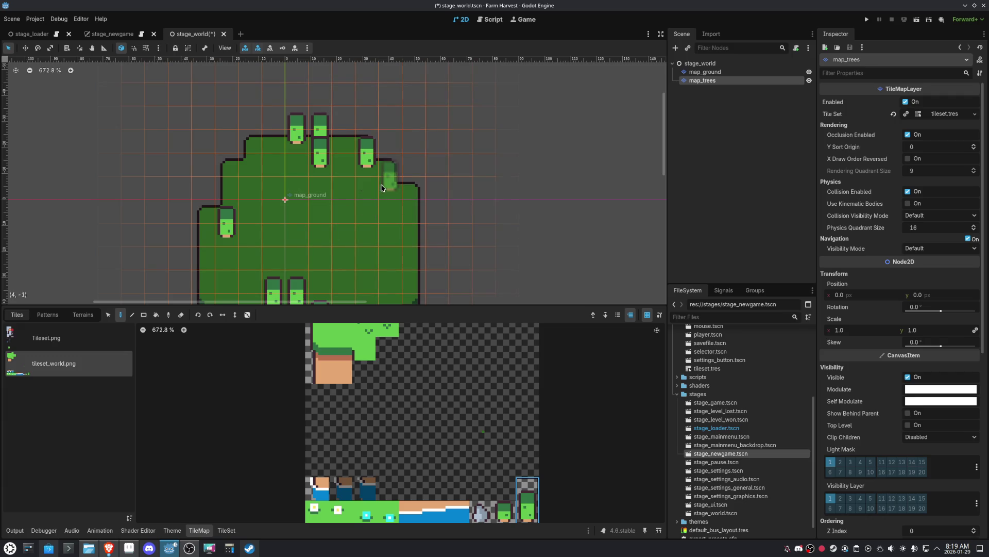
# - Add trees down the right side and lower left of the island, then save
pyautogui.click(367, 175)
pyautogui.click(390, 174)
pyautogui.click(391, 208)
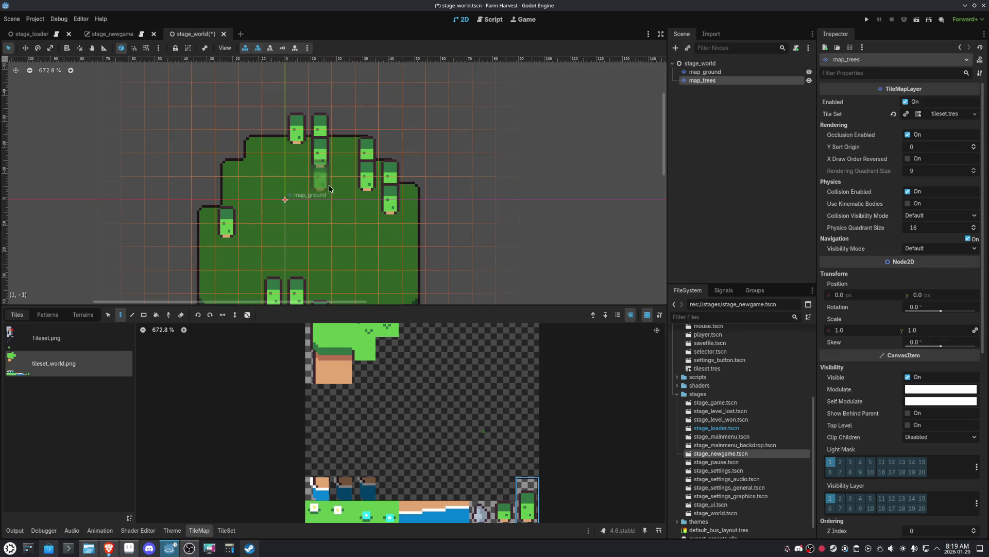
pyautogui.moveTo(252, 216); pyautogui.dragTo(248, 245)
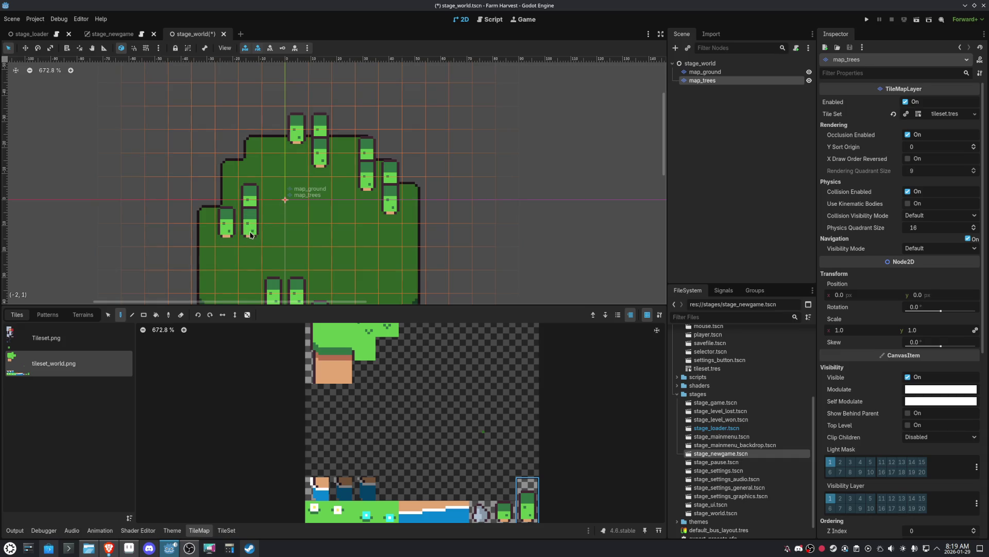
pyautogui.scroll(1, 304, 257)
pyautogui.scroll(-5, 304, 258)
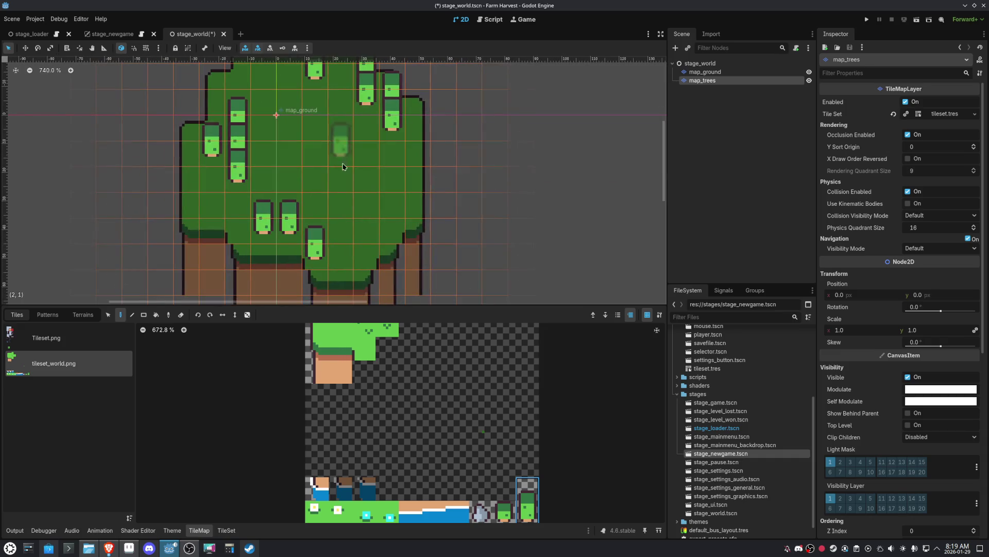
pyautogui.click(342, 255)
pyautogui.click(315, 222)
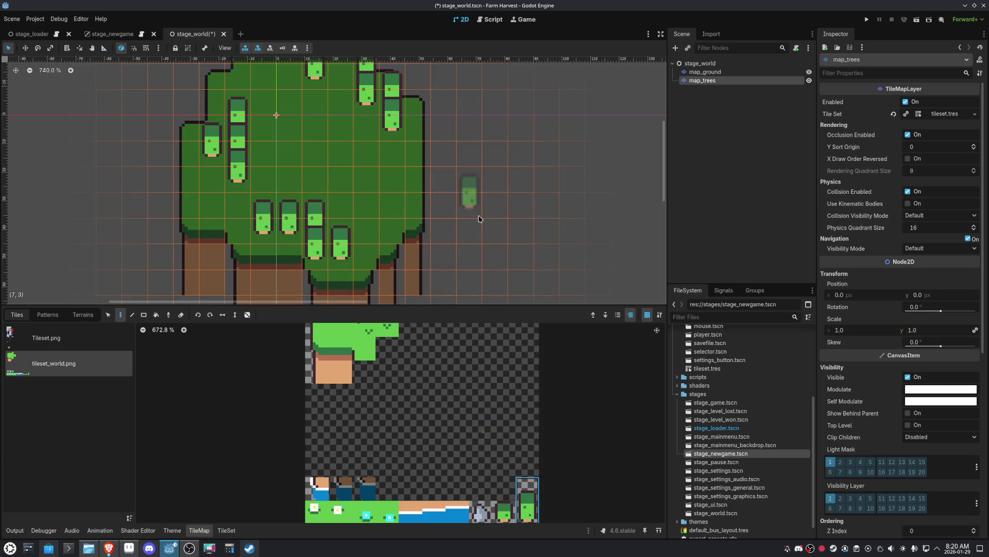
pyautogui.hotkey('ctrl', 's')
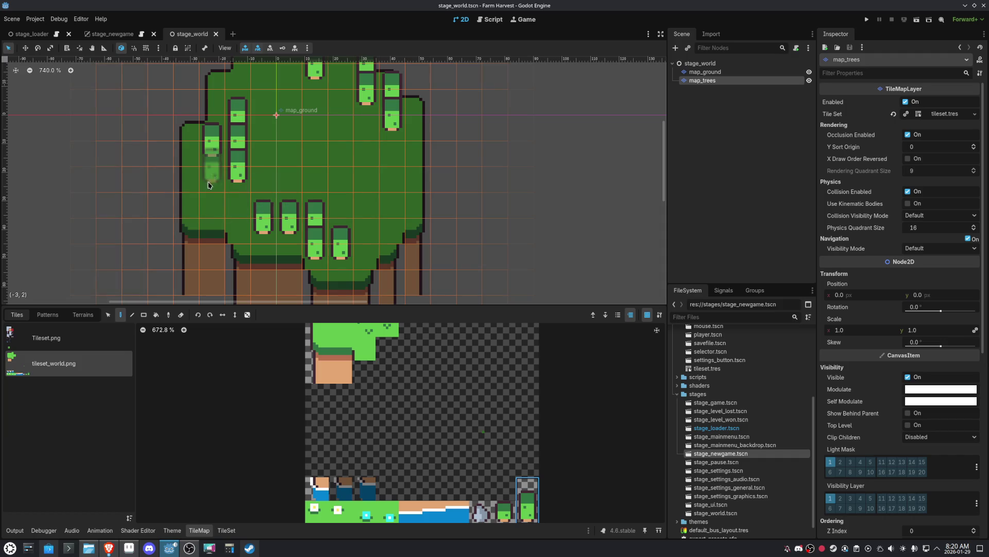
pyautogui.scroll(-3, 431, 222)
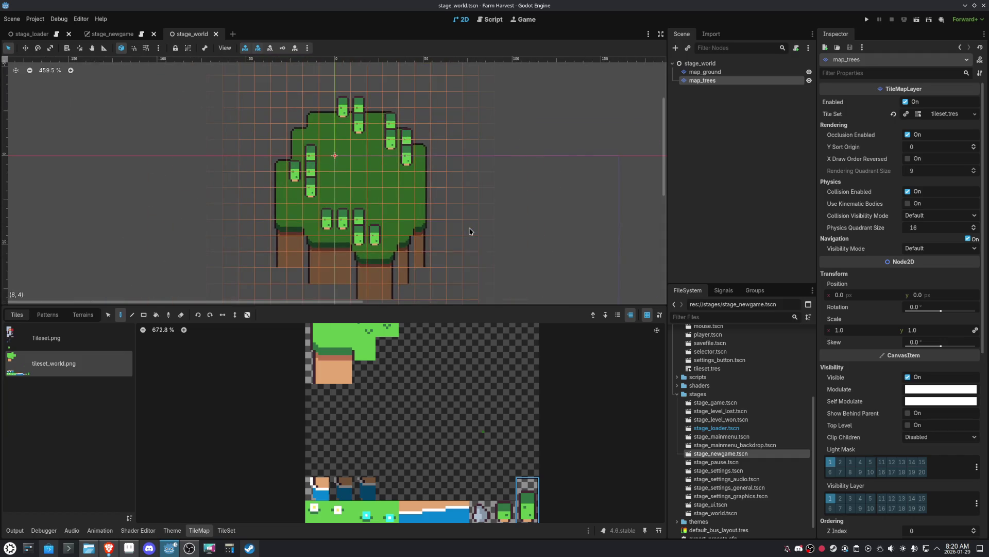
pyautogui.scroll(-1, 433, 216)
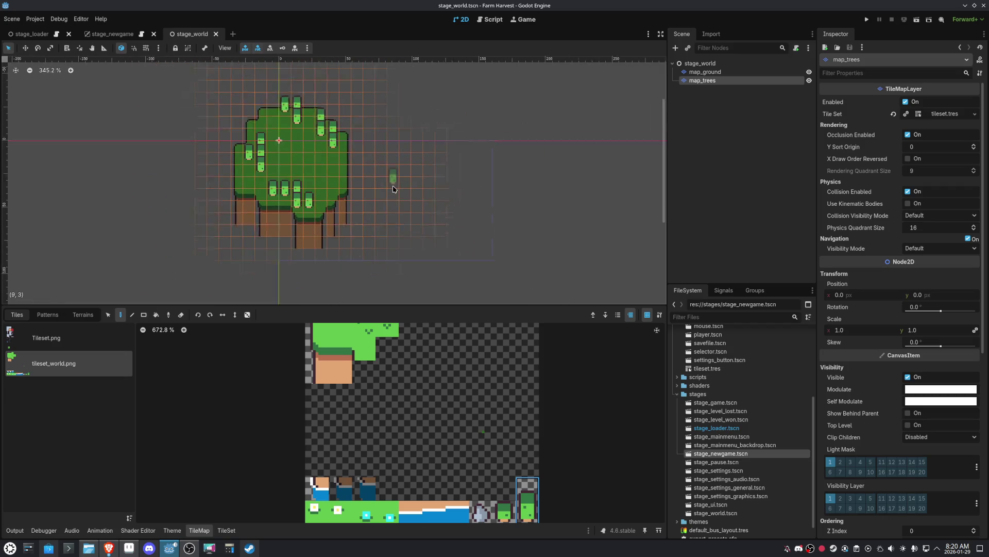
# - Add a CanvasLayer node under the stage_world root and set its Layer to -1
pyautogui.click(700, 64)
pyautogui.click(675, 48)
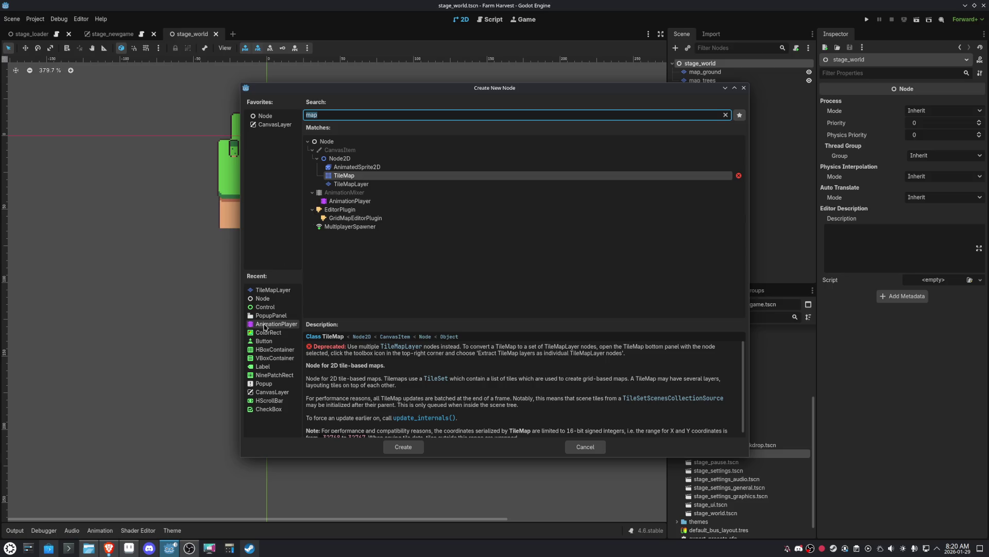
pyautogui.write('color')
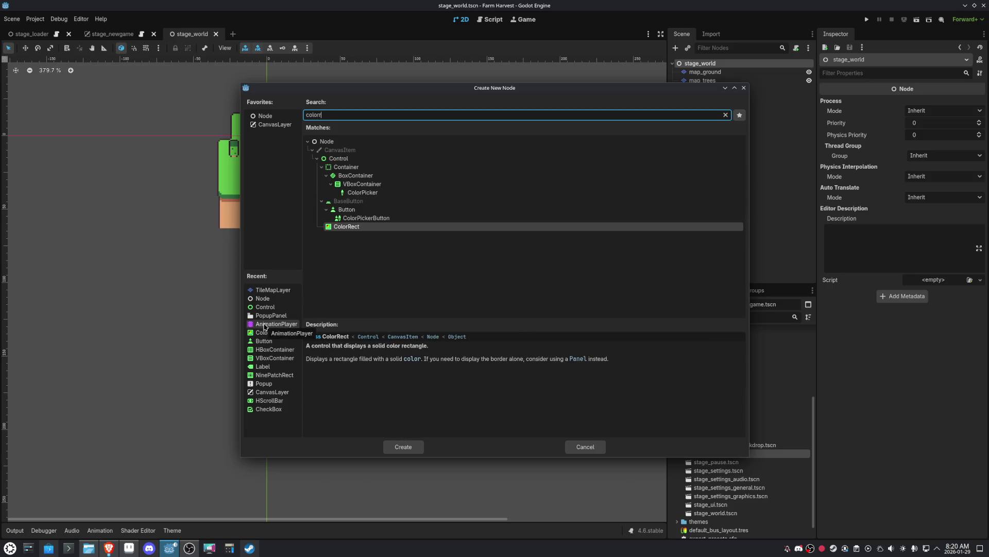
pyautogui.doubleClick(268, 125)
pyautogui.click(925, 111)
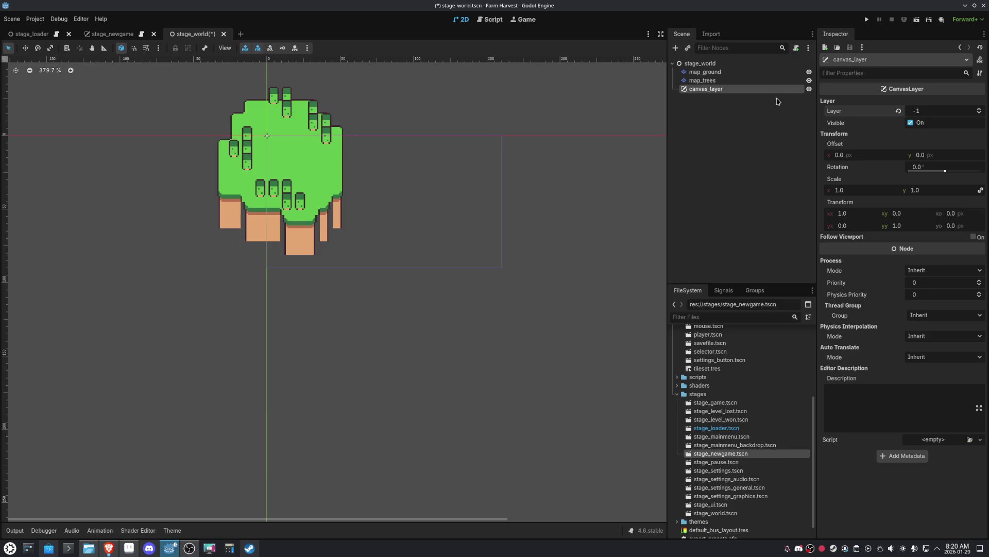
# - Rename the canvas layer to canvas_water and move it above map_ground and map_trees
pyautogui.doubleClick(721, 89)
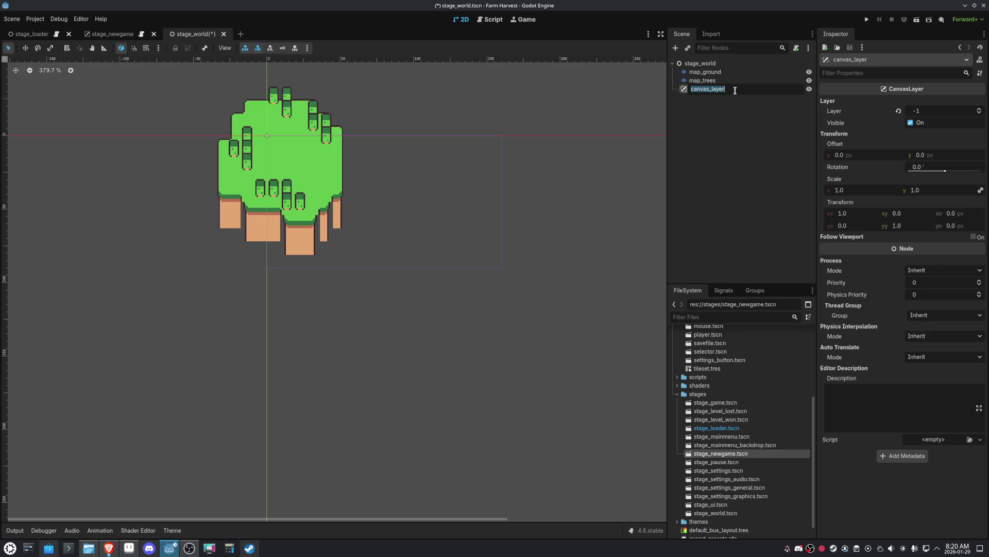
pyautogui.press('End')
pyautogui.press('BackSpace')
pyautogui.write('ter')
pyautogui.press('Return')
pyautogui.moveTo(704, 86); pyautogui.dragTo(700, 68)
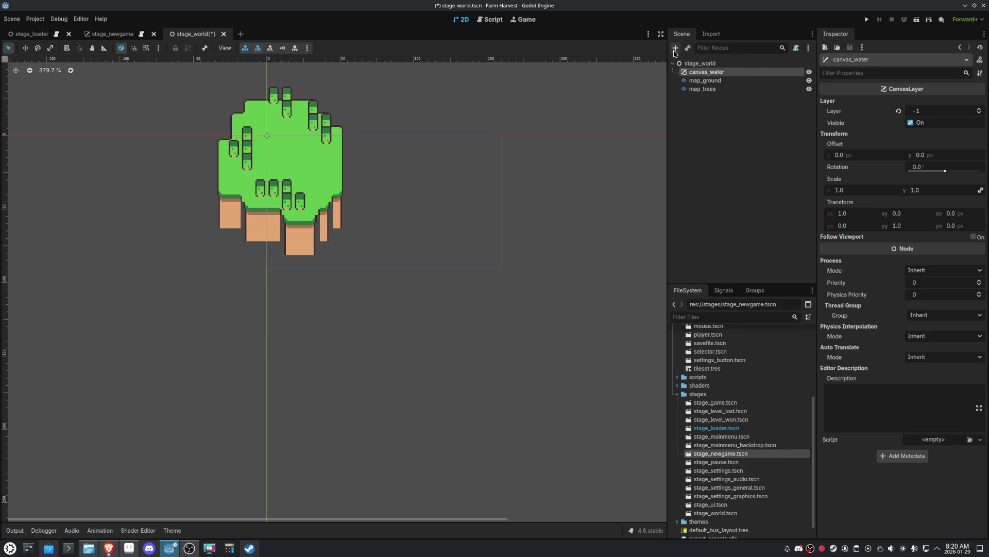
# - Add a ColorRect under canvas_water anchored to Full Rect
pyautogui.click(674, 48)
pyautogui.write('color')
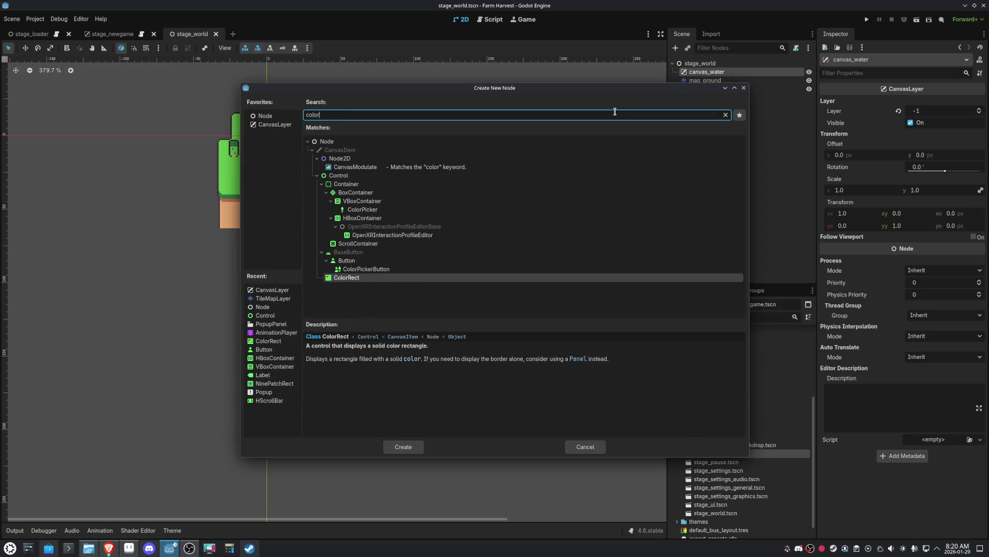
pyautogui.press('Return')
pyautogui.click(325, 48)
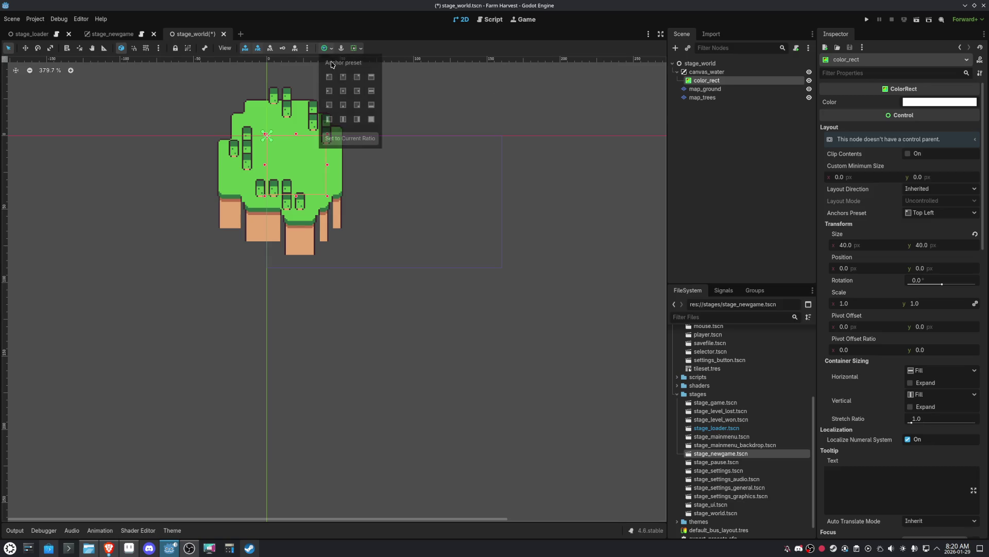
pyautogui.click(371, 119)
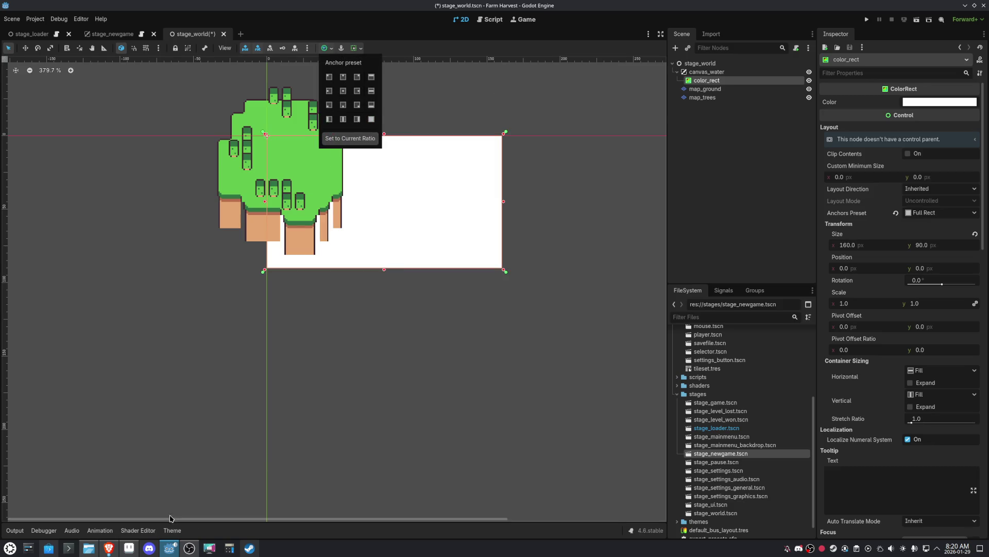
# - Copy the cyan water hex code 2ce8f4 from the tileset palette in Aseprite
pyautogui.click(129, 548)
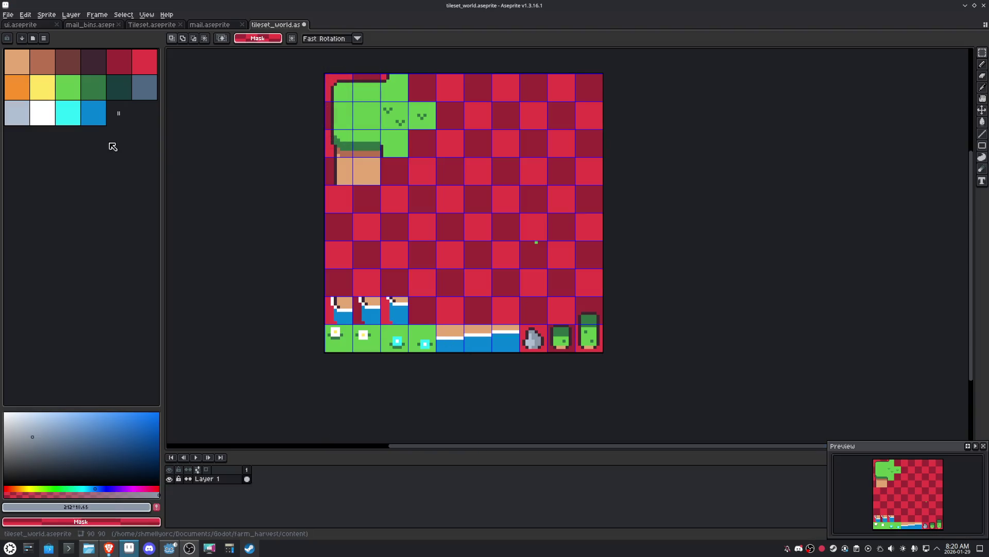
pyautogui.click(68, 113)
pyautogui.click(81, 507)
pyautogui.doubleClick(125, 444)
pyautogui.hotkey('ctrl', 'c')
pyautogui.click(169, 548)
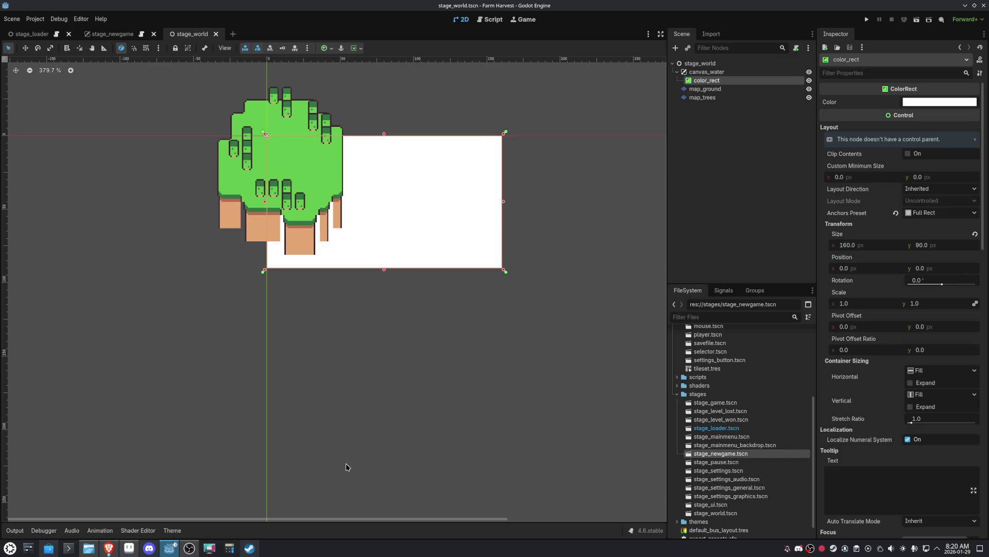
# - Set the ColorRect colour to 2ce8f4, save it as a swatch, and save the scene
pyautogui.click(965, 104)
pyautogui.hotkey('ctrl', 'v')
pyautogui.press('Return')
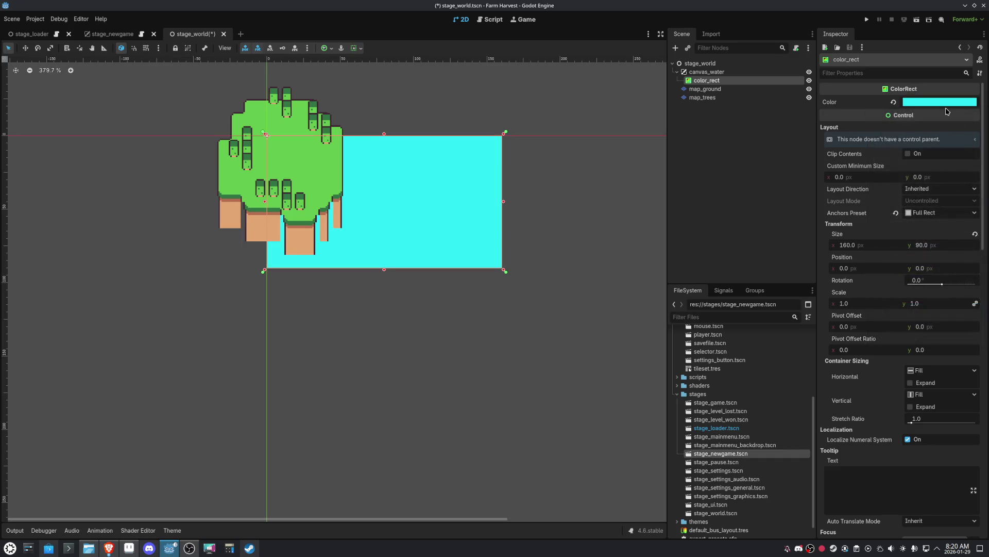
pyautogui.click(947, 108)
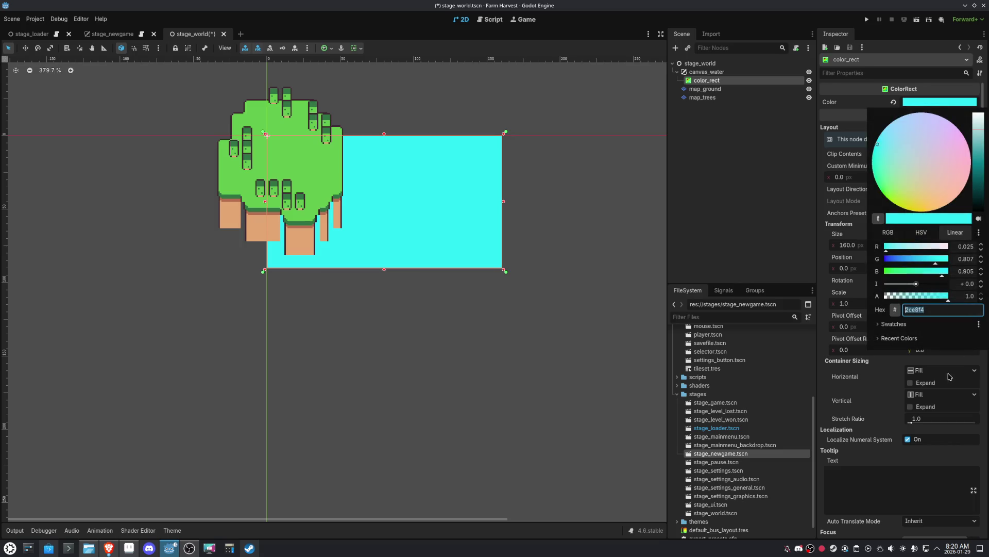
pyautogui.click(887, 323)
pyautogui.click(879, 336)
pyautogui.click(553, 274)
pyautogui.hotkey('ctrl', 's')
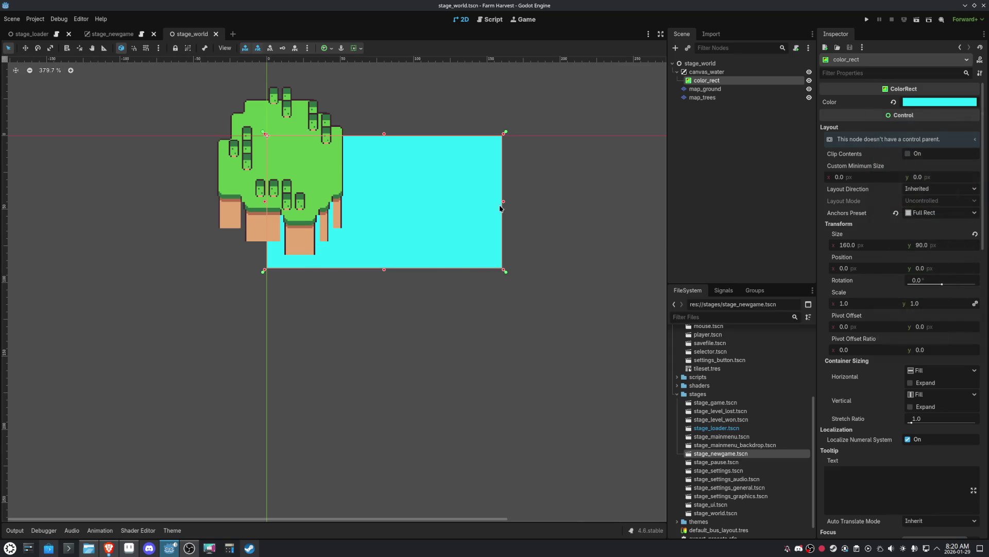
# - Set the rectangle's Mouse Filter to Ignore, save, and rename it to water
pyautogui.scroll(-5, 925, 389)
pyautogui.click(933, 307)
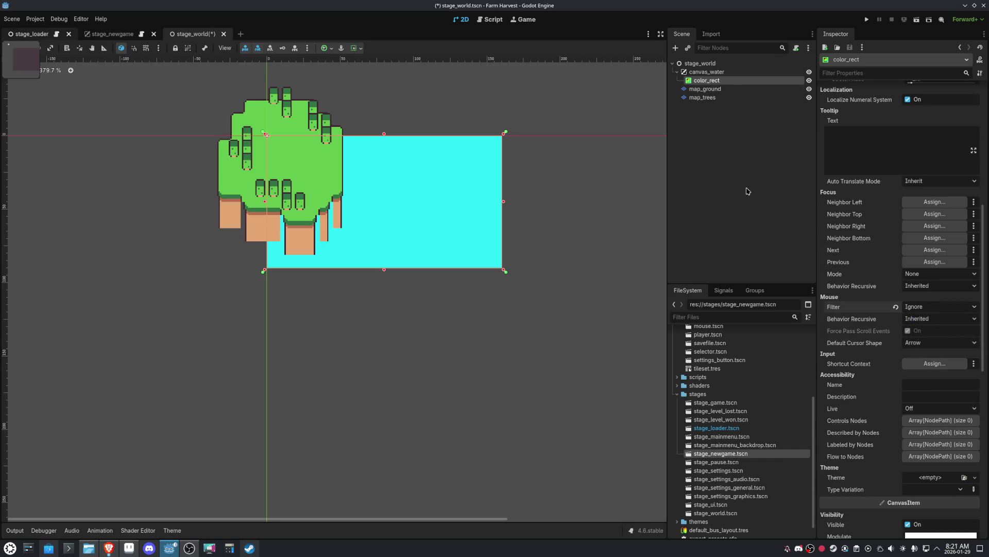
pyautogui.hotkey('ctrl', 's')
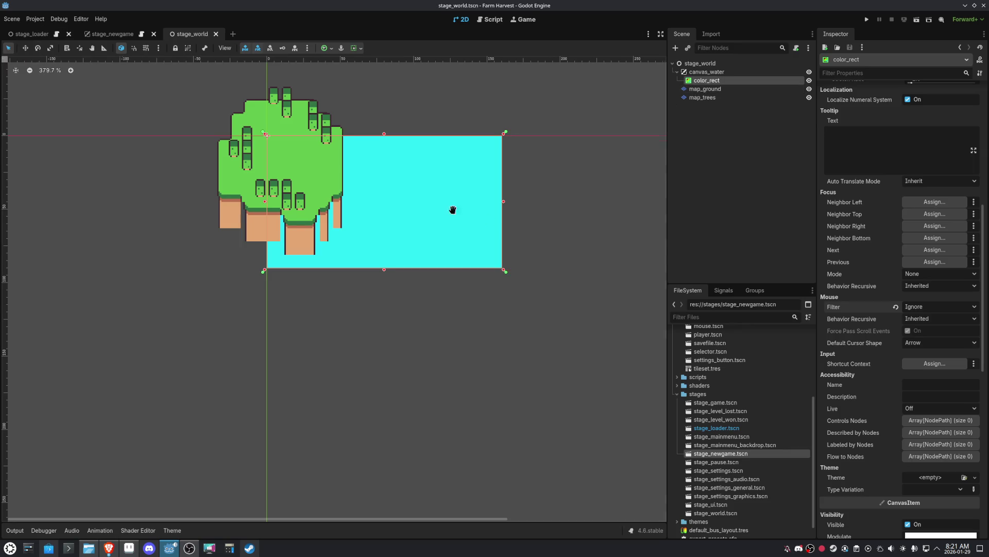
pyautogui.scroll(2, 530, 322)
pyautogui.doubleClick(707, 81)
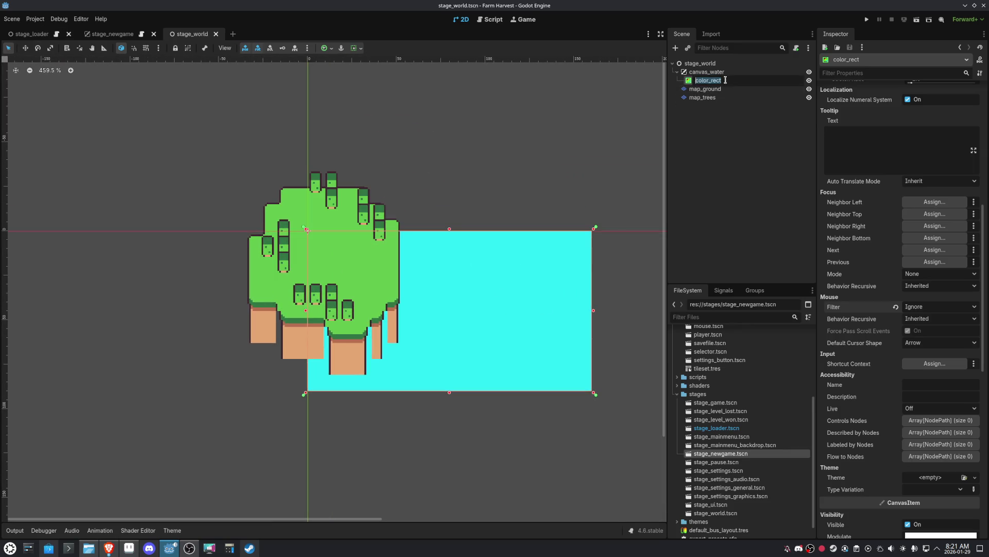
pyautogui.press('BackSpace')
pyautogui.press('BackSpace')
pyautogui.press('BackSpace')
pyautogui.press('BackSpace')
pyautogui.press('BackSpace')
pyautogui.press('BackSpace')
pyautogui.write('water')
pyautogui.press('Return')
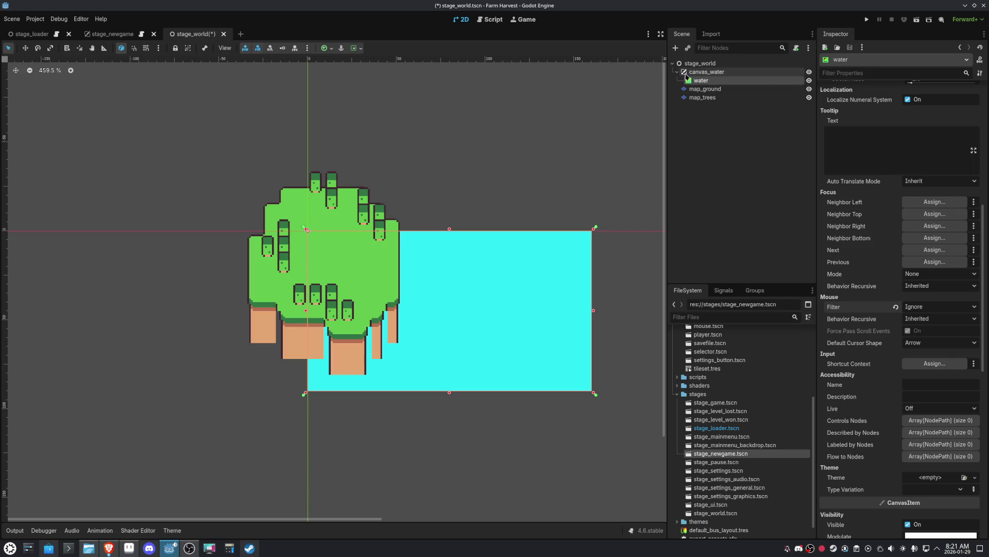
pyautogui.click(677, 72)
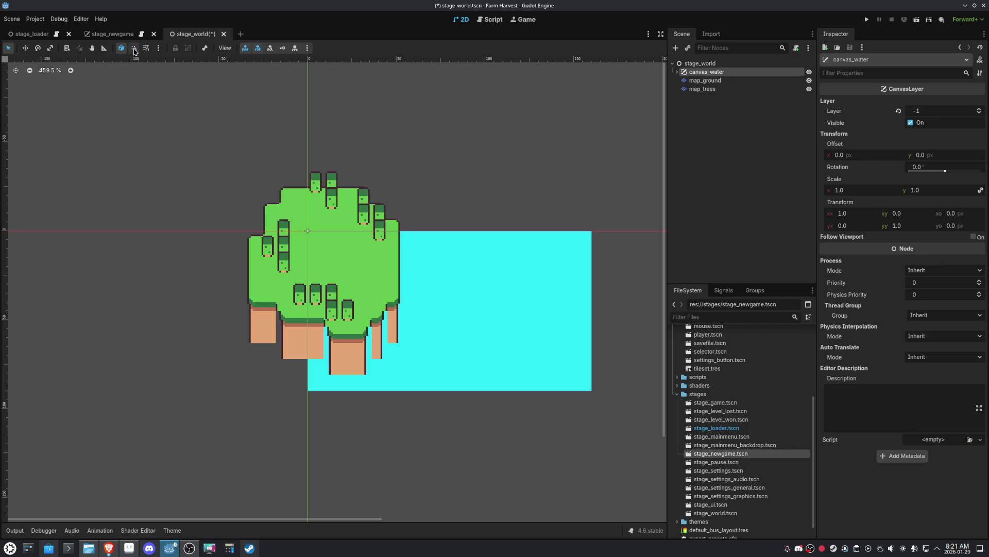
# - Lock the water rectangle and both map_ground and map_trees tilemap layers in place
pyautogui.click(677, 71)
pyautogui.click(701, 81)
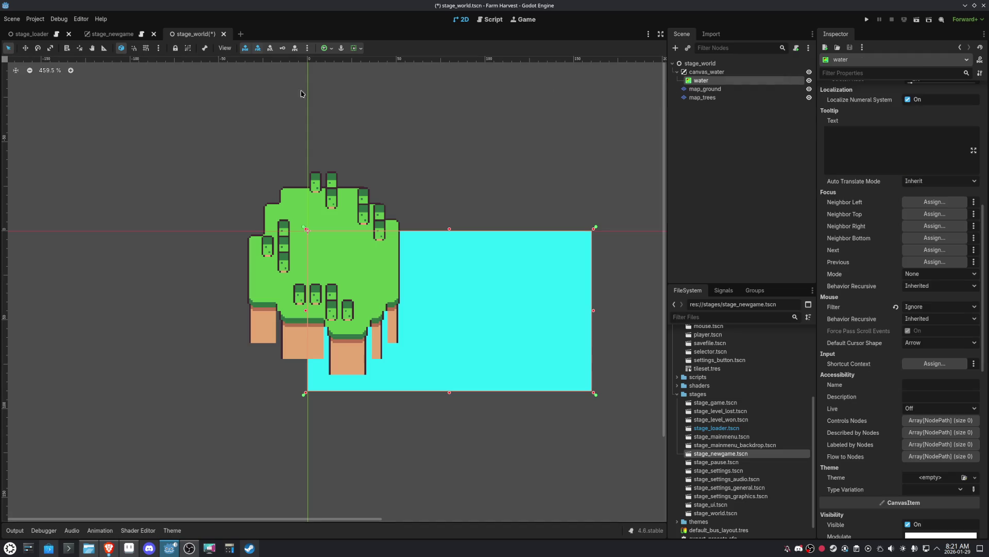
pyautogui.click(176, 48)
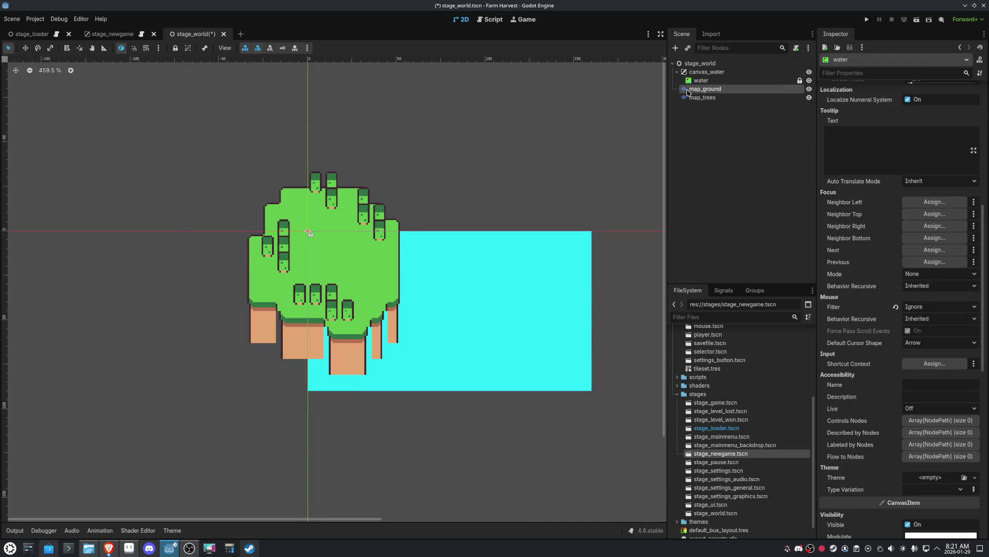
pyautogui.click(704, 89)
pyautogui.keyDown('shift'); pyautogui.click(701, 97); pyautogui.keyUp('shift')
pyautogui.click(175, 48)
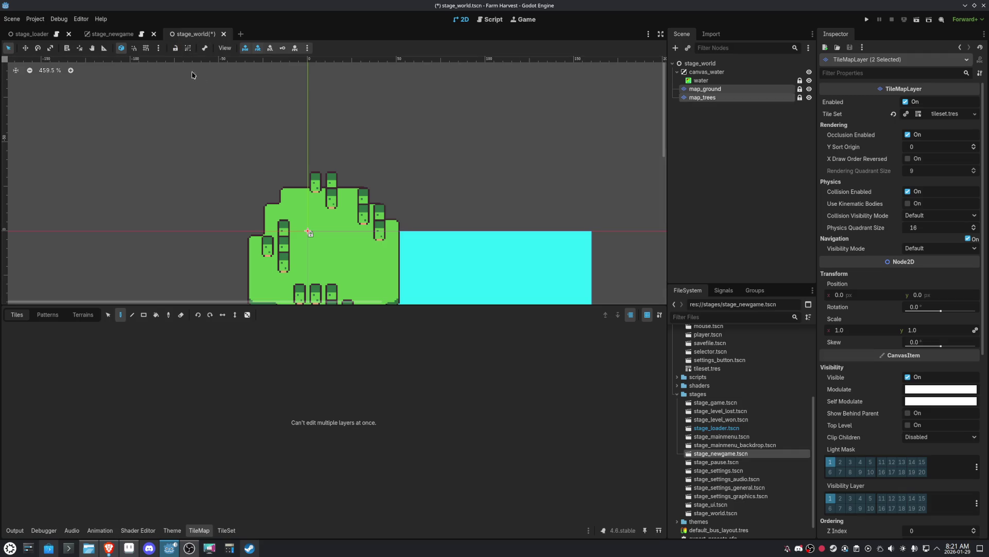
# - Save stage_world.tscn, close the tilemap panel and centre the view on the island
pyautogui.scroll(-6, 265, 132)
pyautogui.hotkey('ctrl', 's')
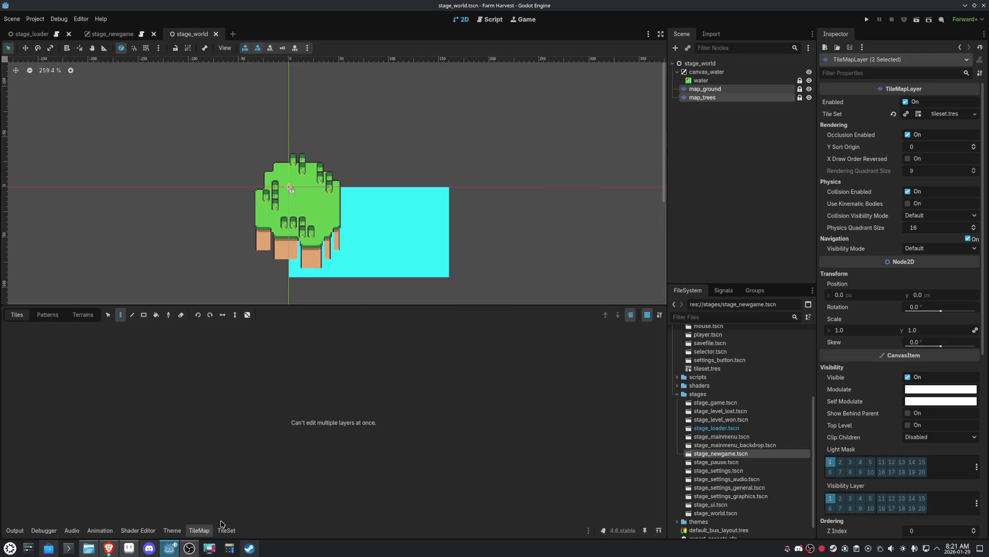
pyautogui.click(206, 529)
pyautogui.scroll(2, 462, 206)
pyautogui.moveTo(462, 206); pyautogui.dragTo(505, 267)
pyautogui.scroll(3, 505, 267)
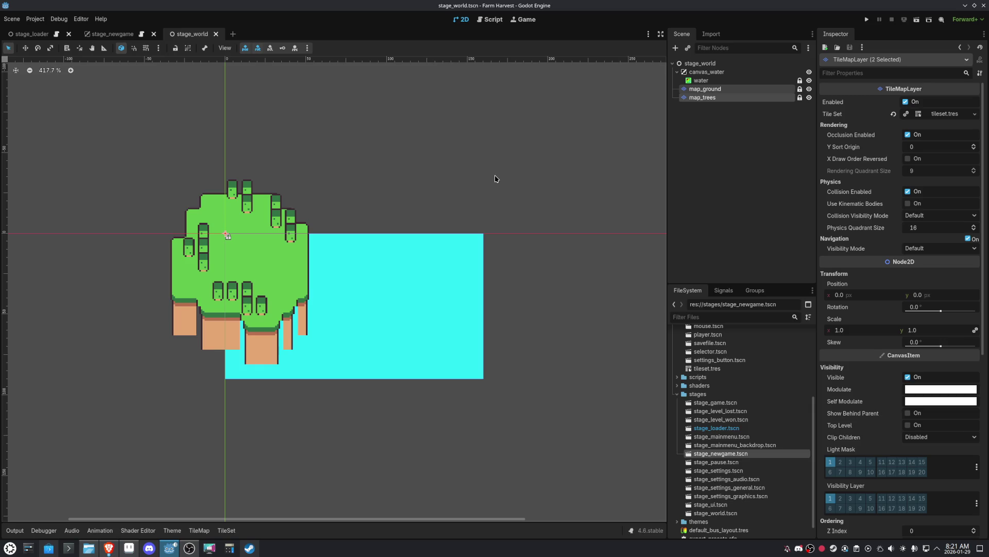
pyautogui.click(917, 19)
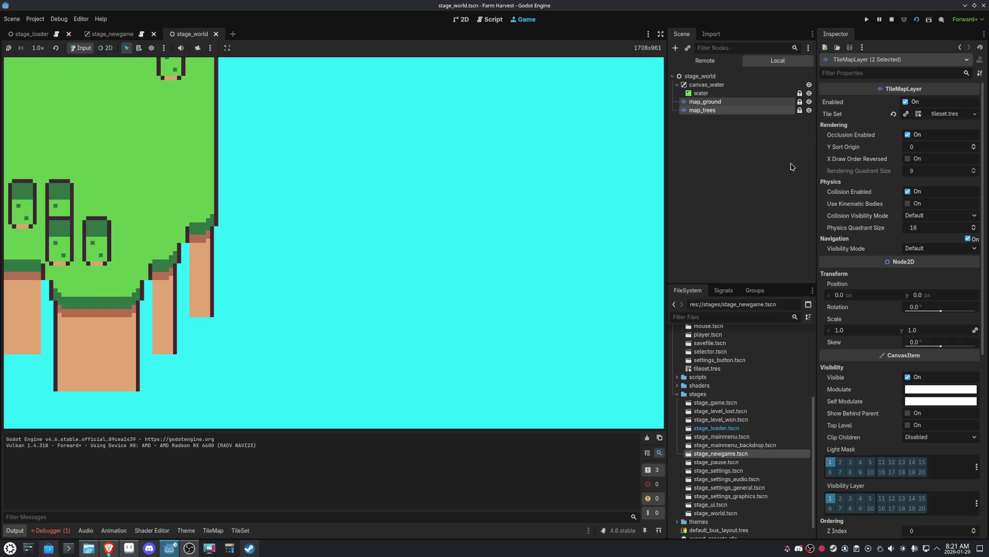
pyautogui.click(891, 19)
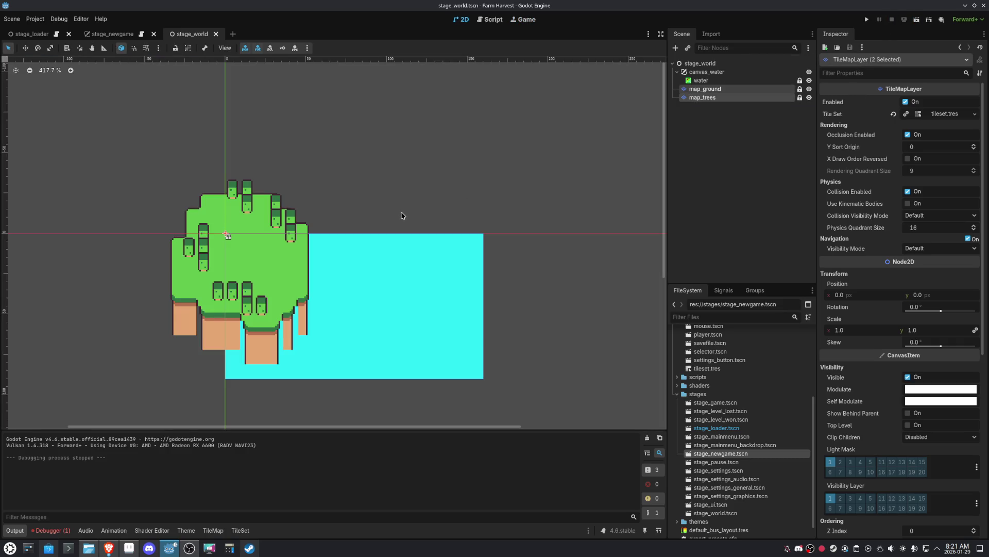
pyautogui.click(685, 98)
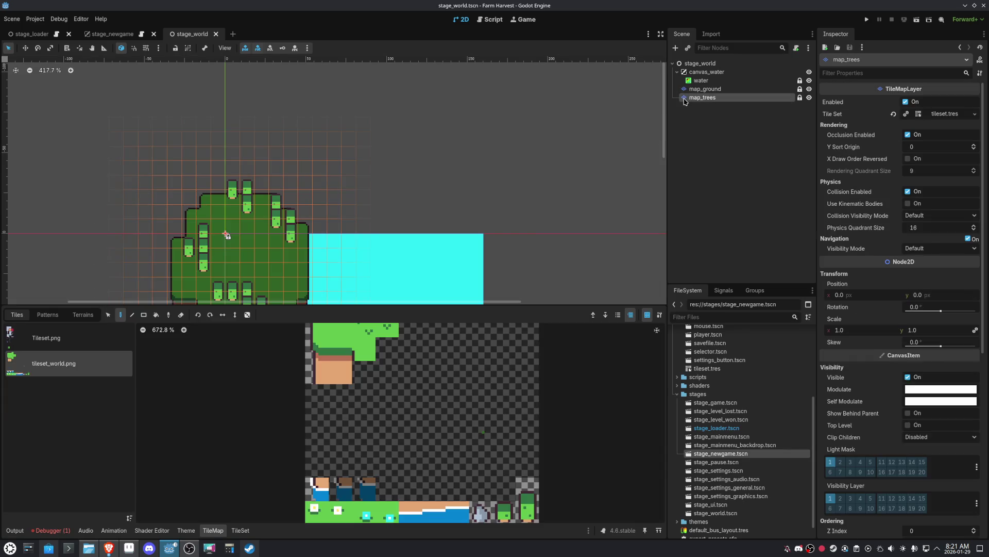
pyautogui.click(215, 531)
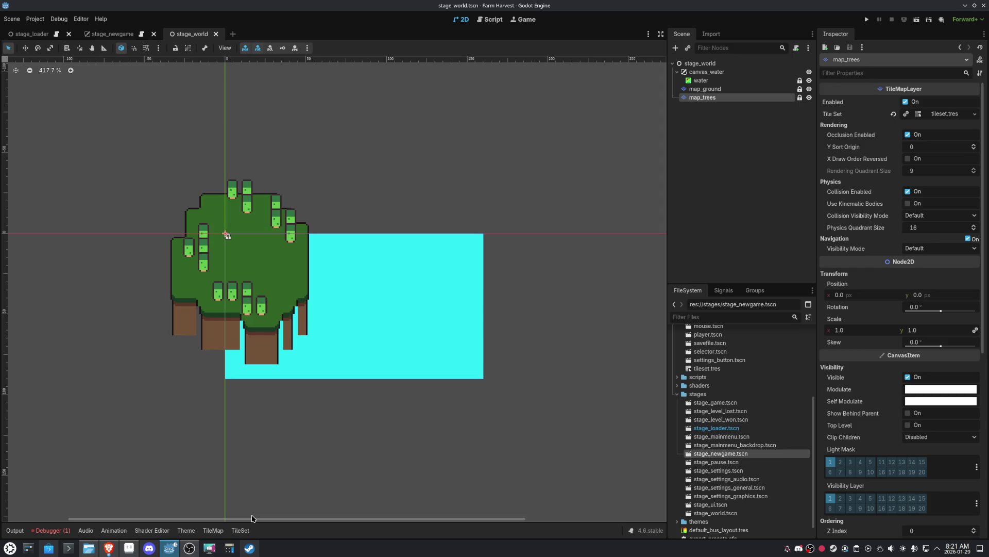
pyautogui.click(492, 21)
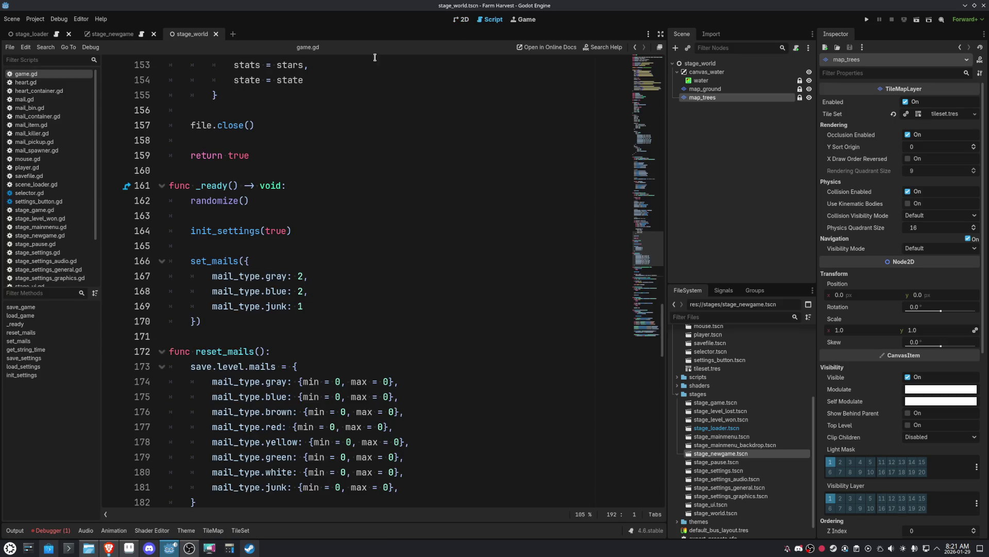
# - Scroll game.gd up to the default save data dictionary
pyautogui.click(450, 214)
pyautogui.scroll(-5, 450, 214)
pyautogui.moveTo(191, 140)
pyautogui.mouseDown()
pyautogui.moveTo(211, 270)
pyautogui.moveTo(196, 278)
pyautogui.mouseUp()
pyautogui.scroll(4, 407, 275)
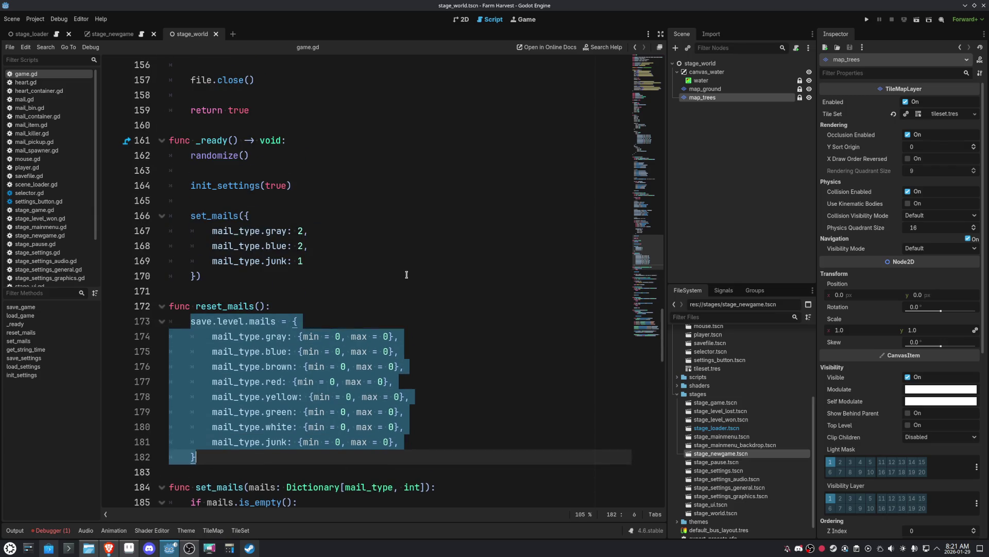
pyautogui.scroll(7, 406, 274)
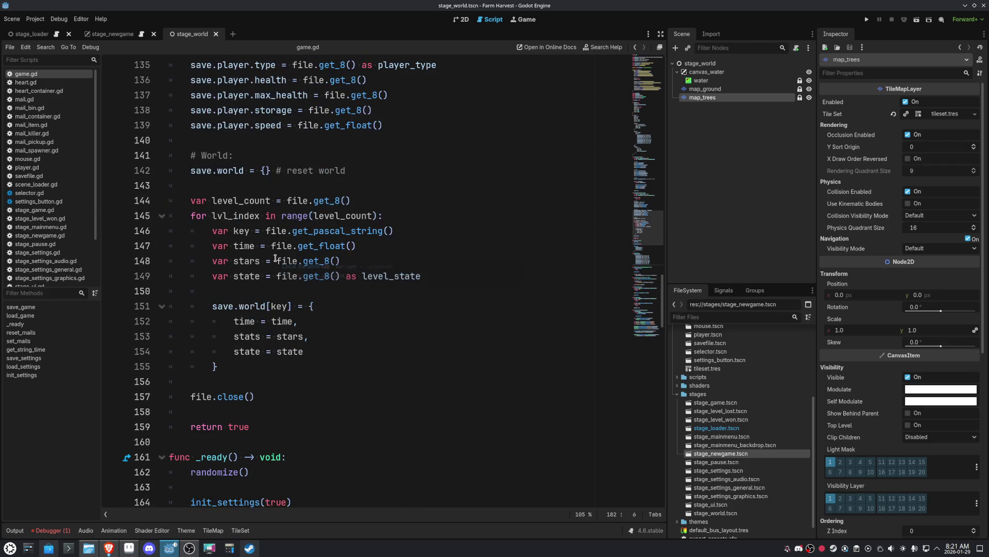
pyautogui.scroll(20, 310, 251)
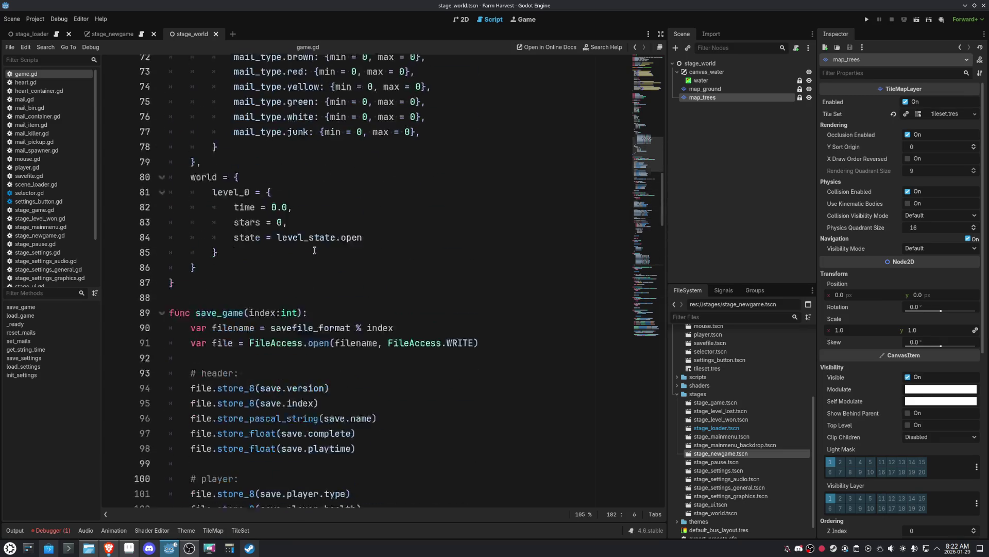
pyautogui.scroll(9, 315, 253)
pyautogui.scroll(-4, 314, 255)
# - Highlight the level's time and mails defaults and level_0's stars and state entries
pyautogui.moveTo(190, 173)
pyautogui.mouseDown()
pyautogui.moveTo(248, 176)
pyautogui.moveTo(200, 456)
pyautogui.mouseUp()
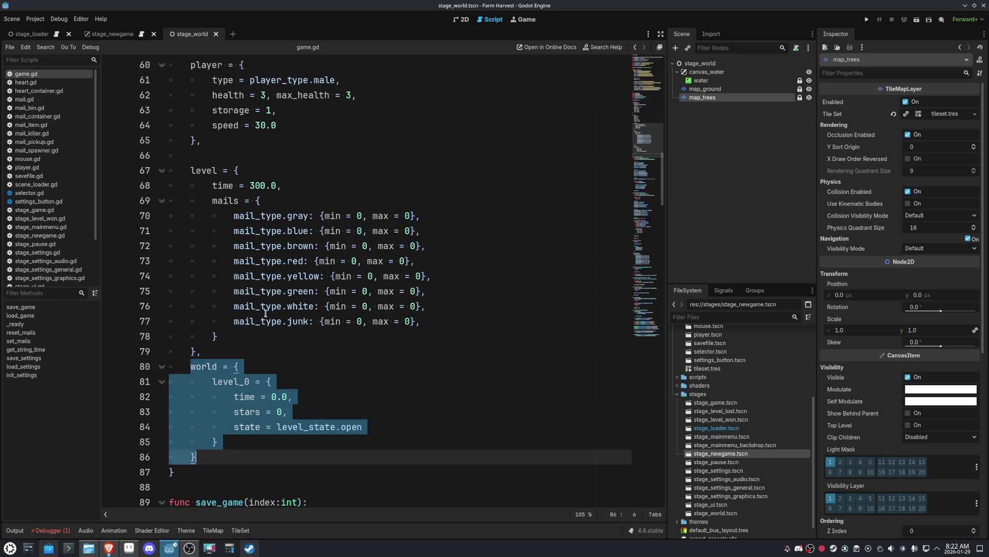
pyautogui.moveTo(214, 352)
pyautogui.mouseDown()
pyautogui.moveTo(234, 261)
pyautogui.moveTo(191, 170)
pyautogui.mouseUp()
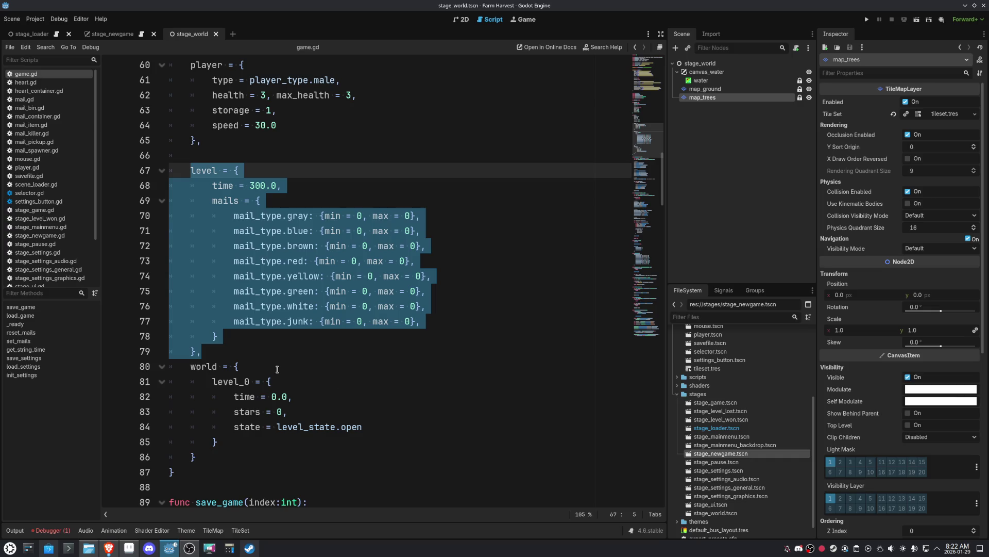
pyautogui.click(245, 339)
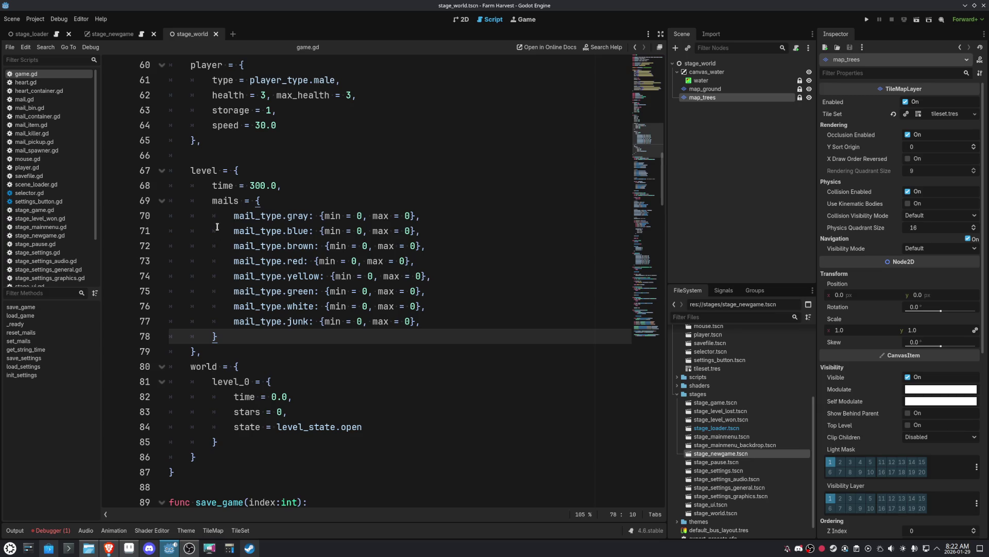
pyautogui.moveTo(212, 185); pyautogui.dragTo(235, 332)
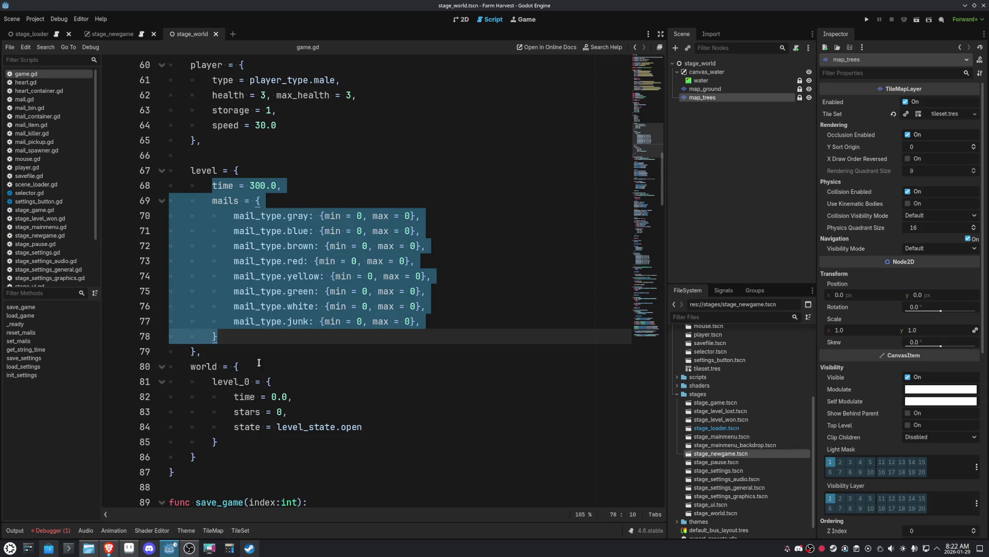
pyautogui.moveTo(232, 412); pyautogui.dragTo(322, 410)
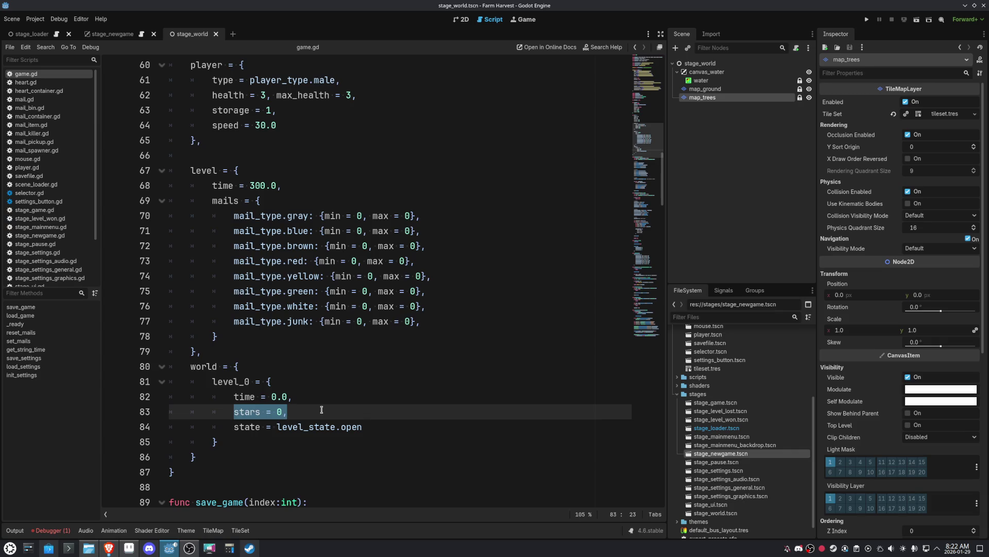
pyautogui.doubleClick(258, 427)
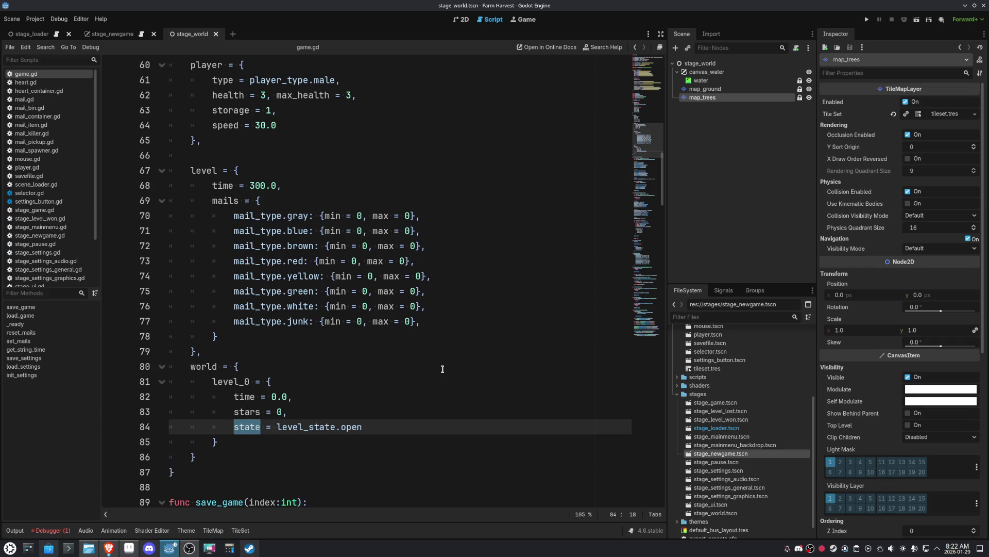
pyautogui.click(221, 335)
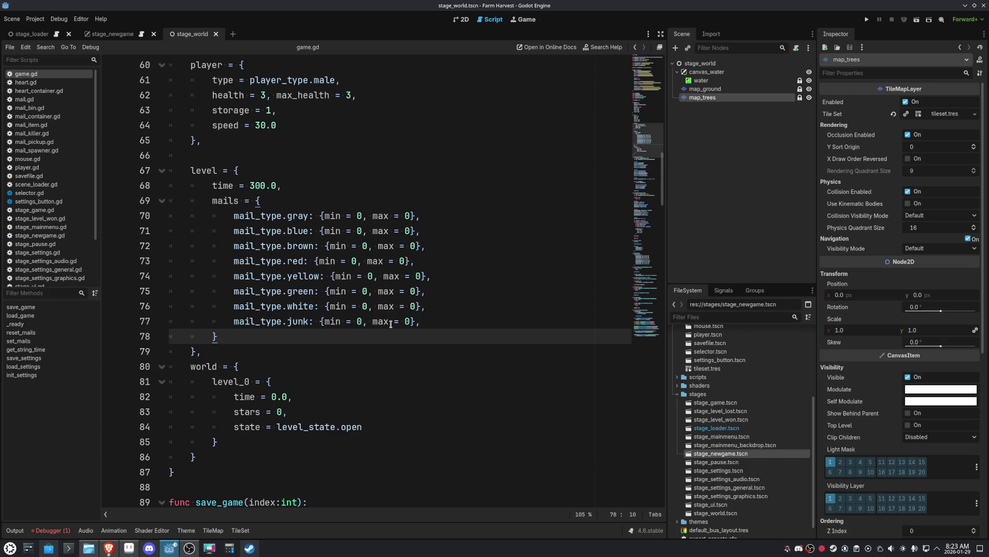
pyautogui.moveTo(391, 323)
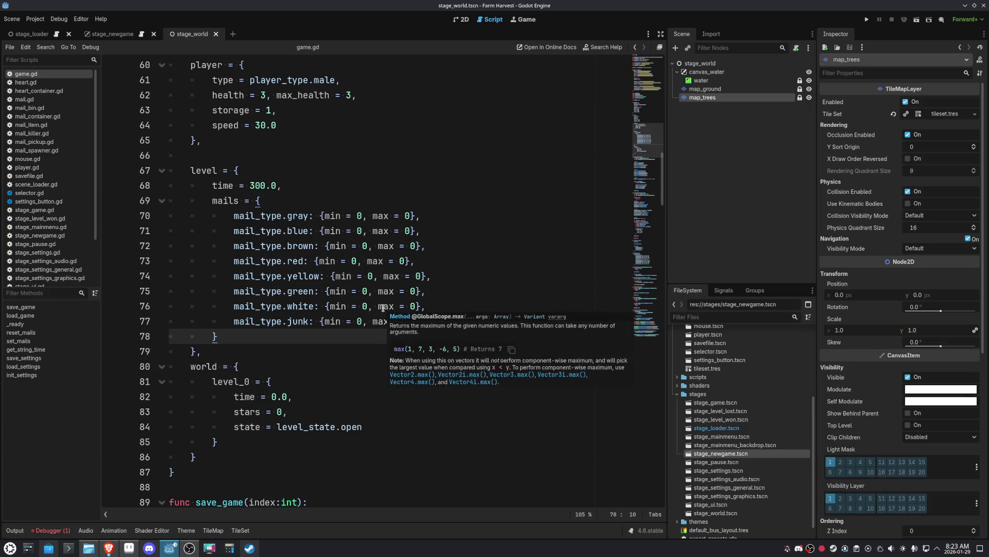
pyautogui.click(444, 186)
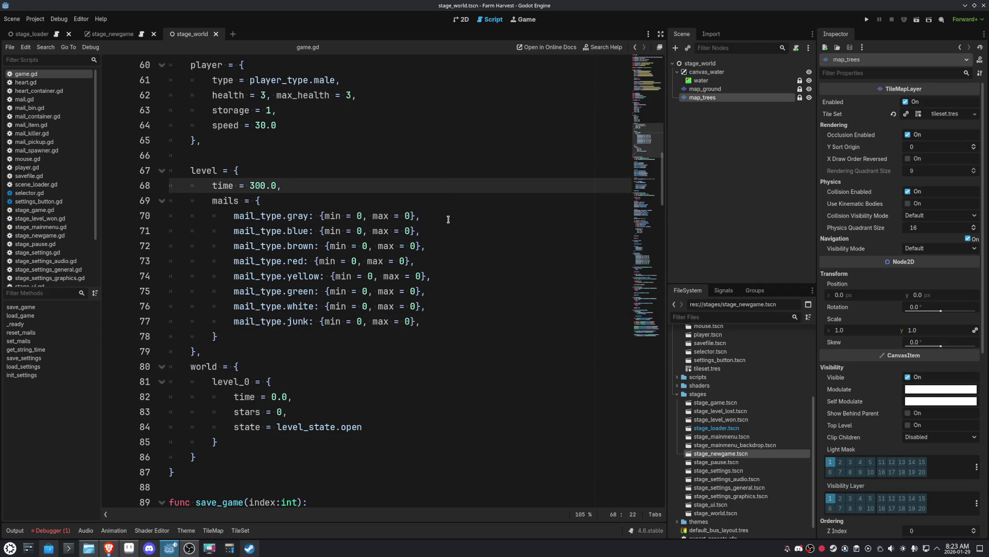
pyautogui.moveTo(212, 382); pyautogui.dragTo(221, 438)
pyautogui.click(432, 437)
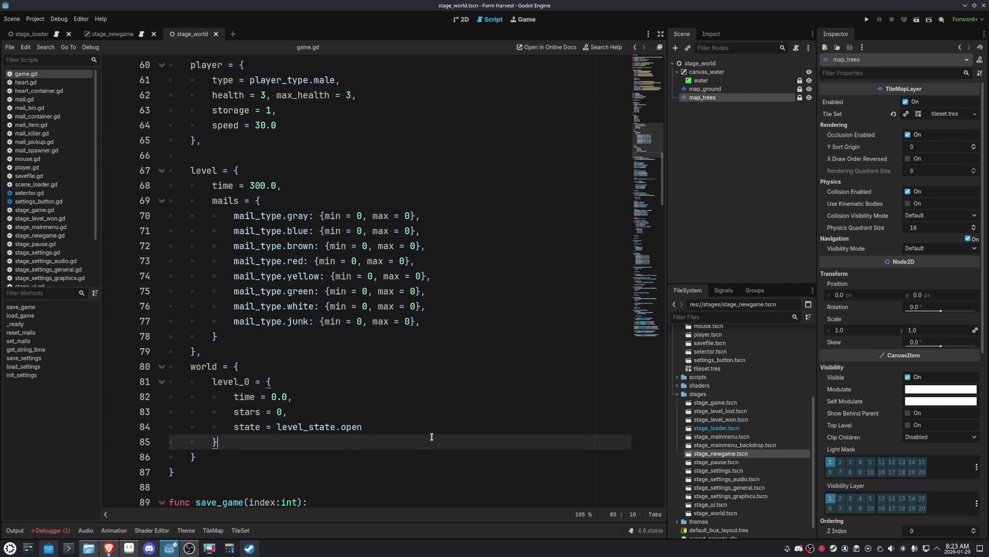
pyautogui.scroll(-7, 340, 299)
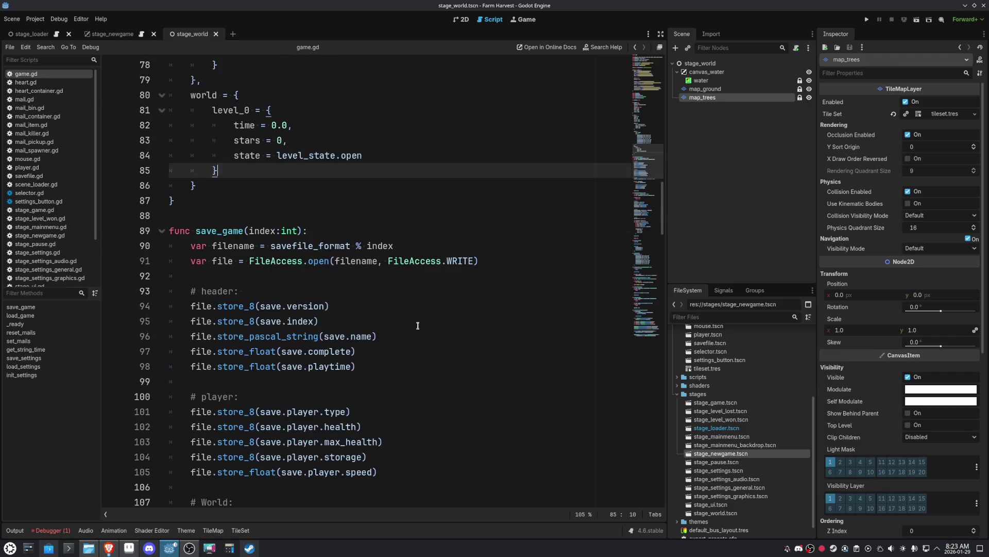
pyautogui.scroll(-2, 434, 322)
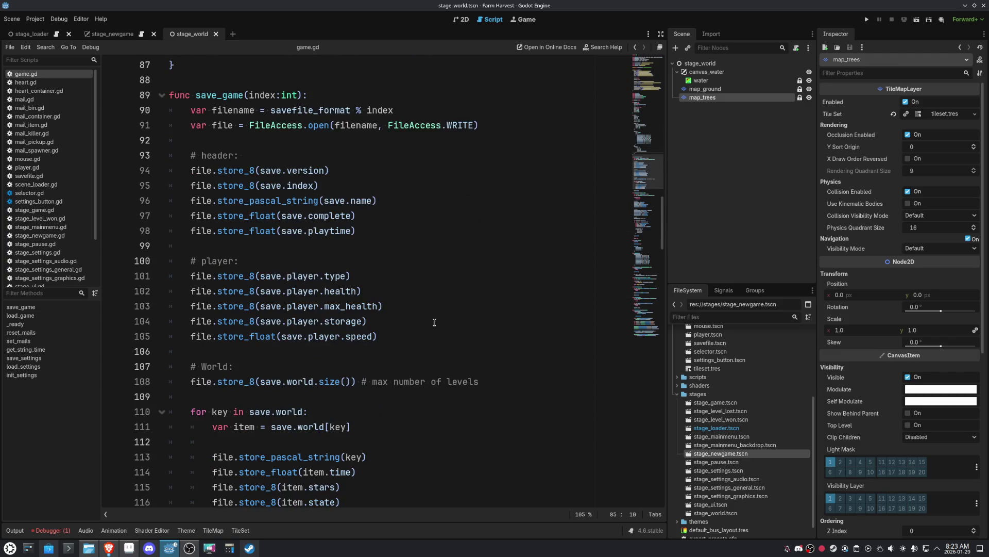
pyautogui.scroll(-4, 462, 351)
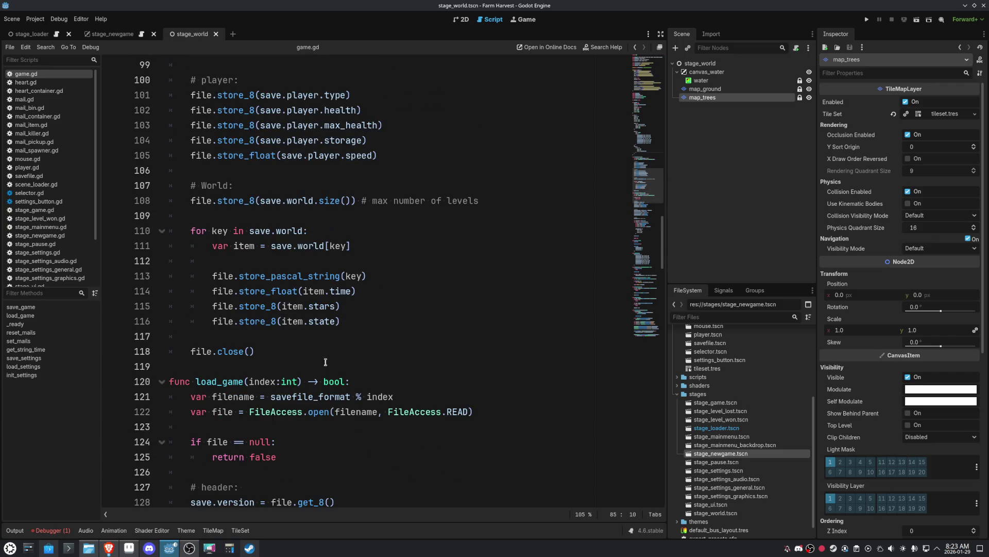
pyautogui.scroll(-6, 463, 351)
pyautogui.scroll(11, 474, 350)
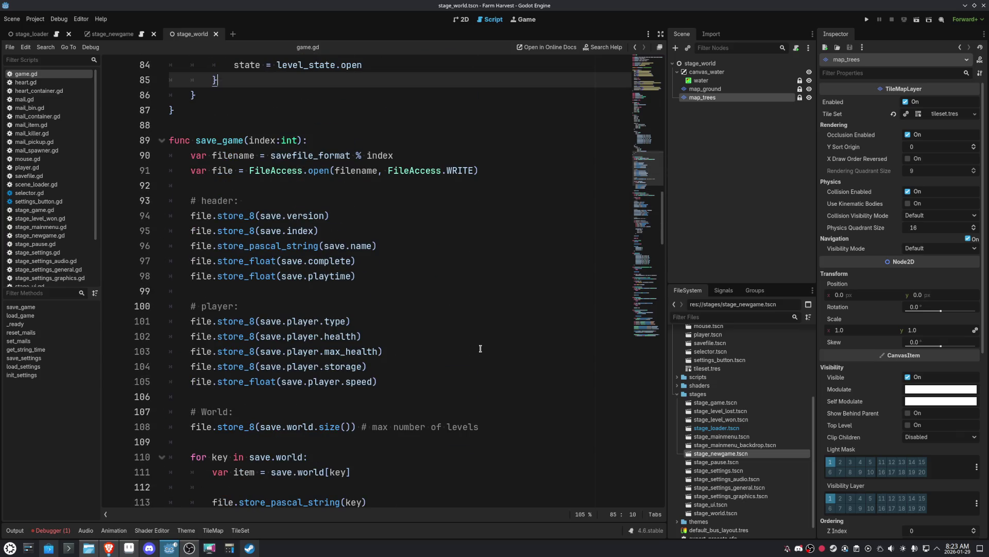
pyautogui.moveTo(319, 230); pyautogui.dragTo(189, 232)
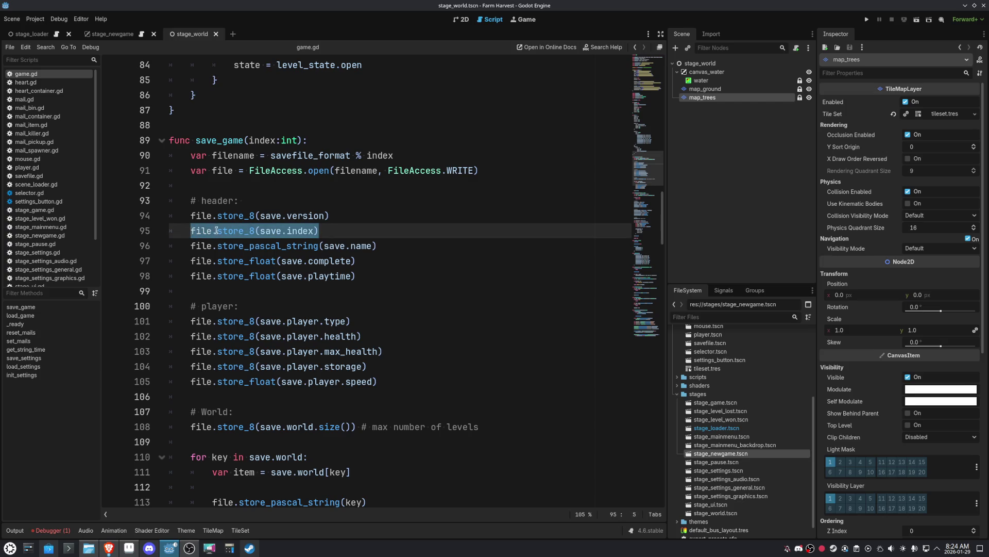
pyautogui.doubleClick(235, 230)
pyautogui.doubleClick(235, 220)
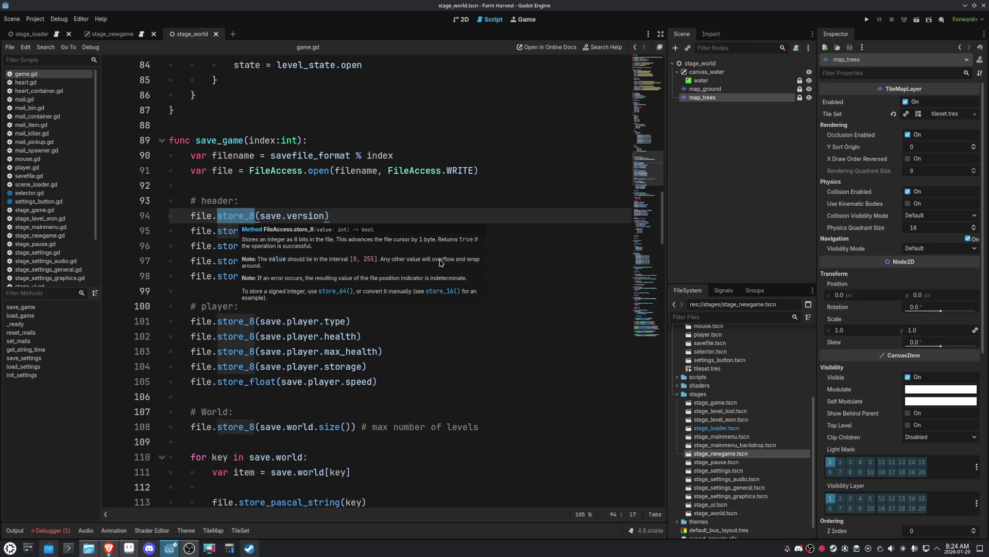
pyautogui.click(451, 222)
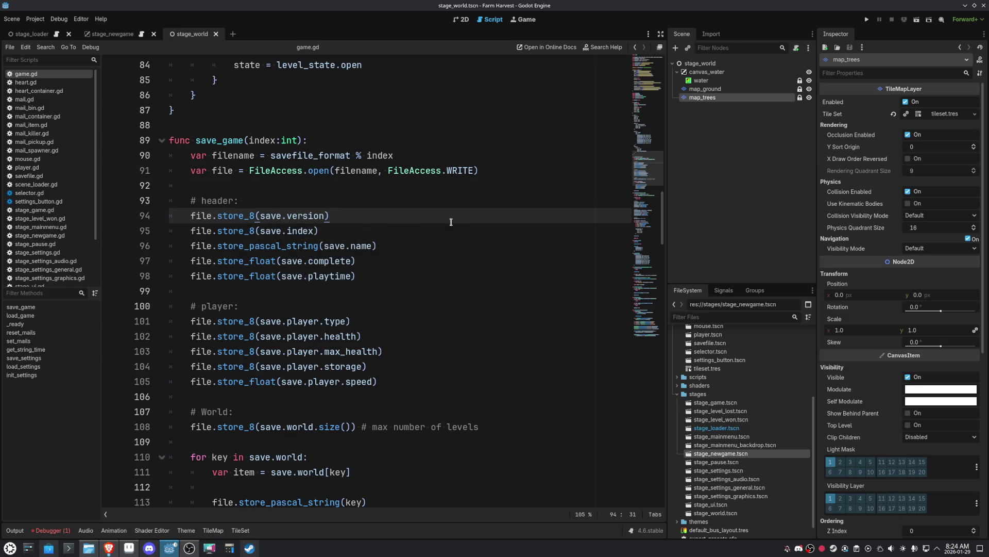
pyautogui.scroll(-2, 509, 346)
pyautogui.scroll(-4, 442, 398)
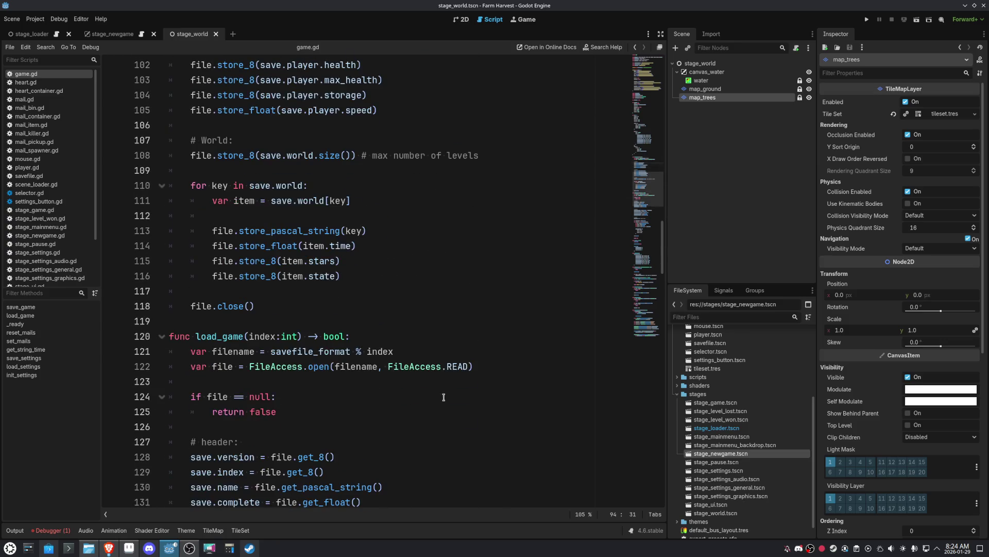
pyautogui.click(452, 306)
pyautogui.scroll(4, 479, 329)
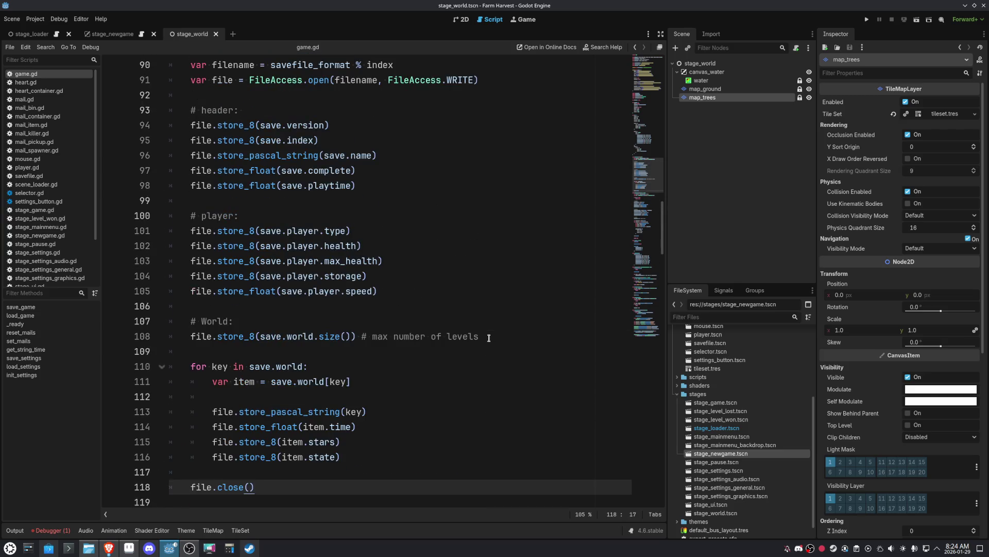
pyautogui.scroll(-4, 544, 387)
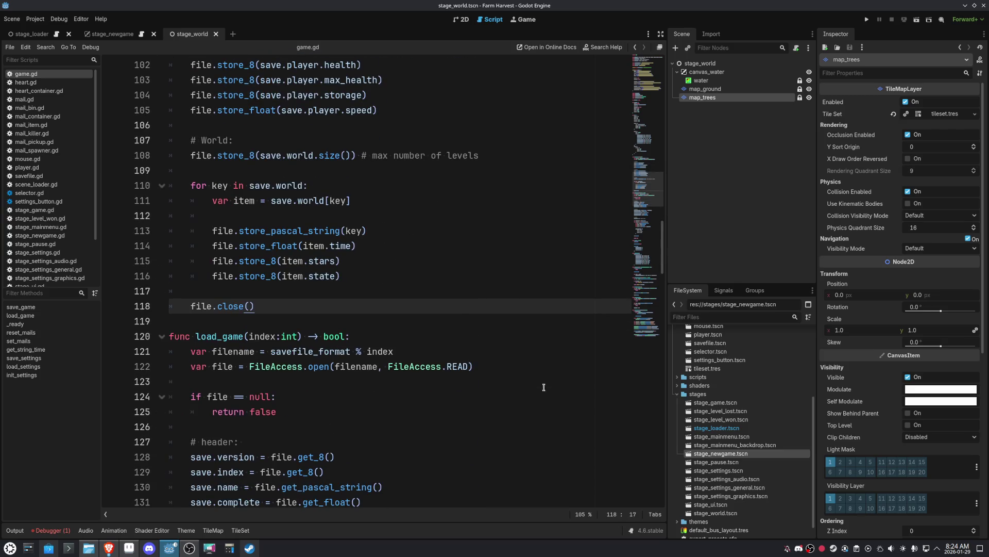
pyautogui.moveTo(351, 155); pyautogui.dragTo(259, 156)
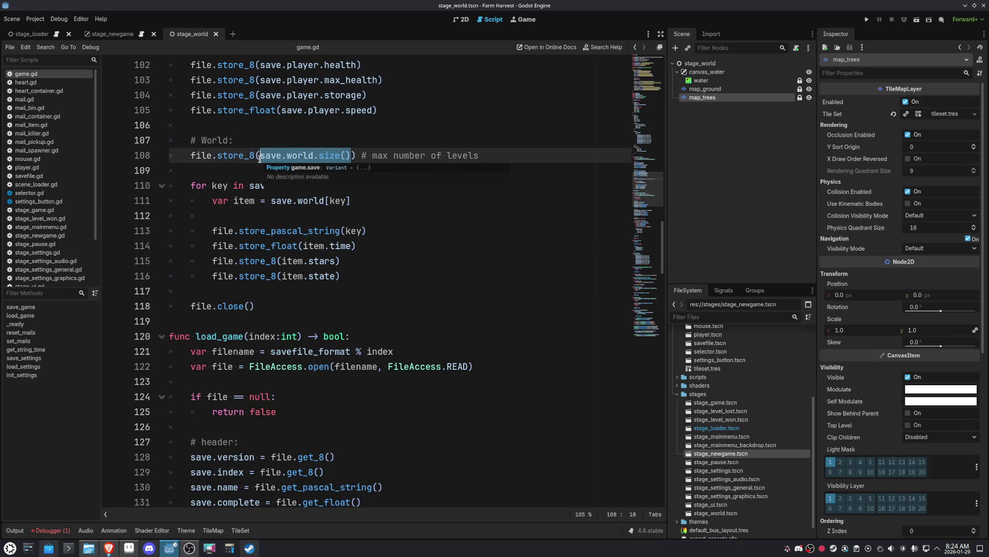
pyautogui.scroll(4, 493, 261)
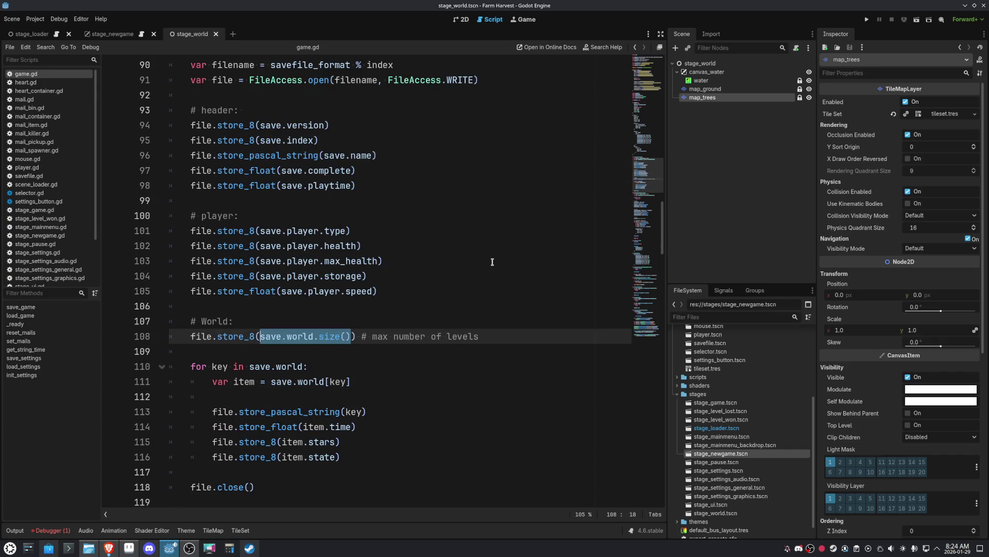
pyautogui.click(492, 262)
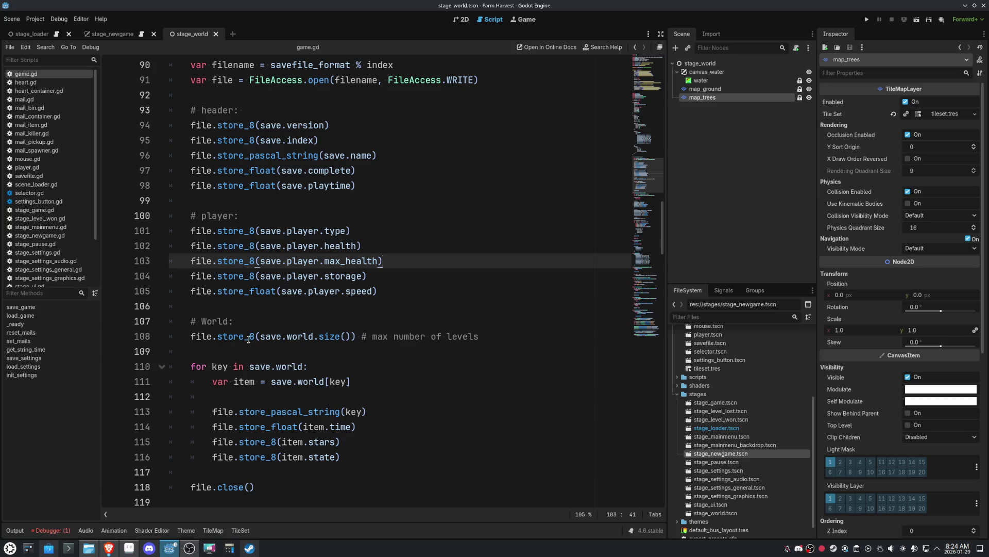
pyautogui.moveTo(249, 339)
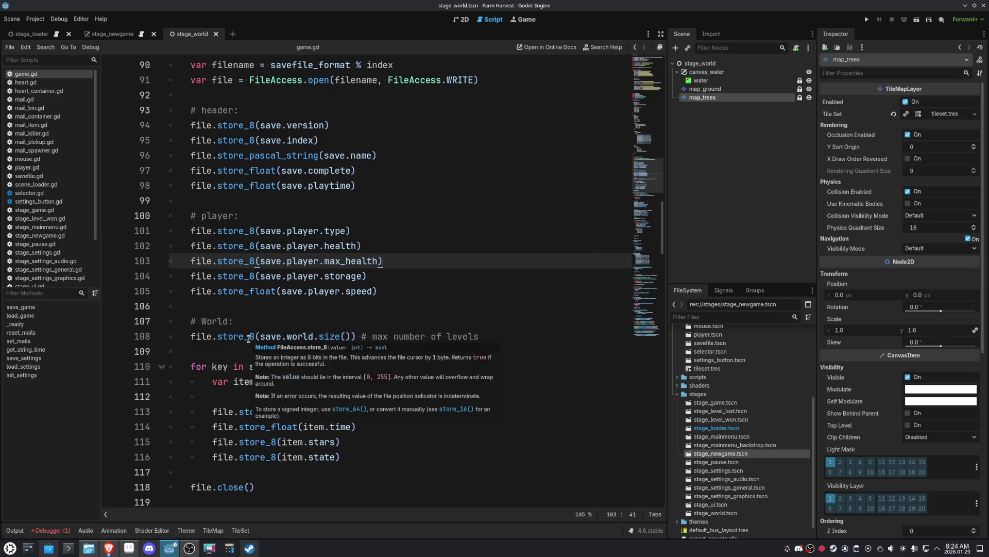
pyautogui.click(507, 246)
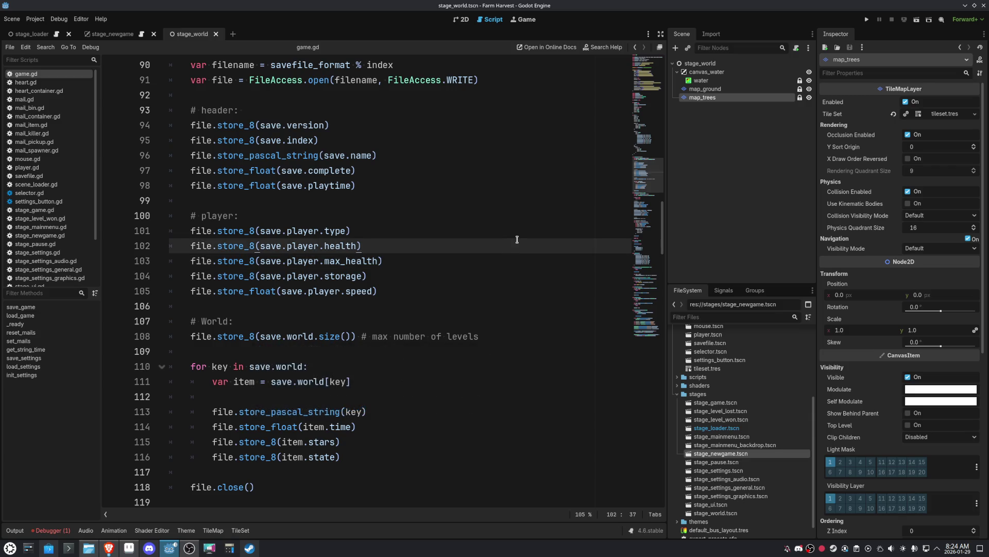
pyautogui.scroll(-8, 517, 239)
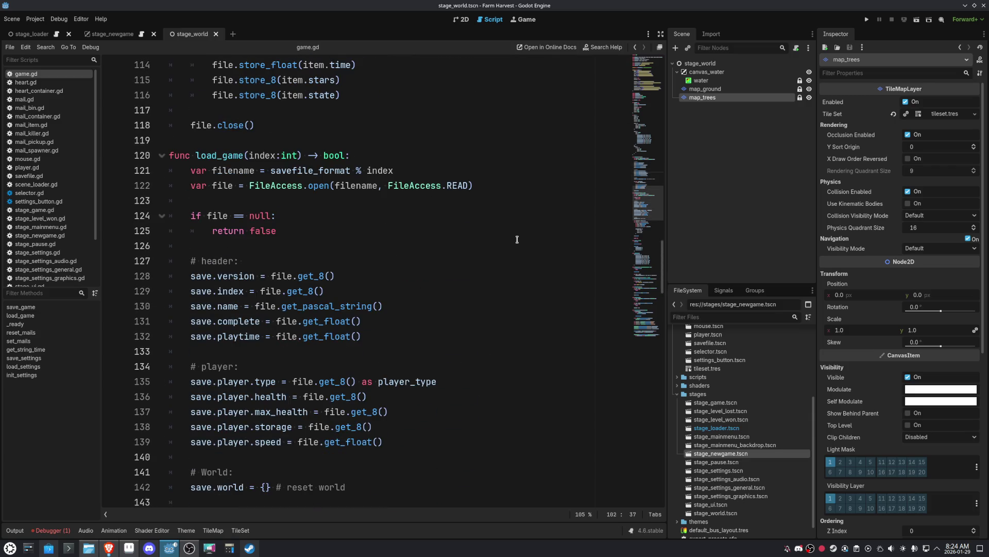
pyautogui.scroll(5, 517, 239)
pyautogui.scroll(4, 516, 239)
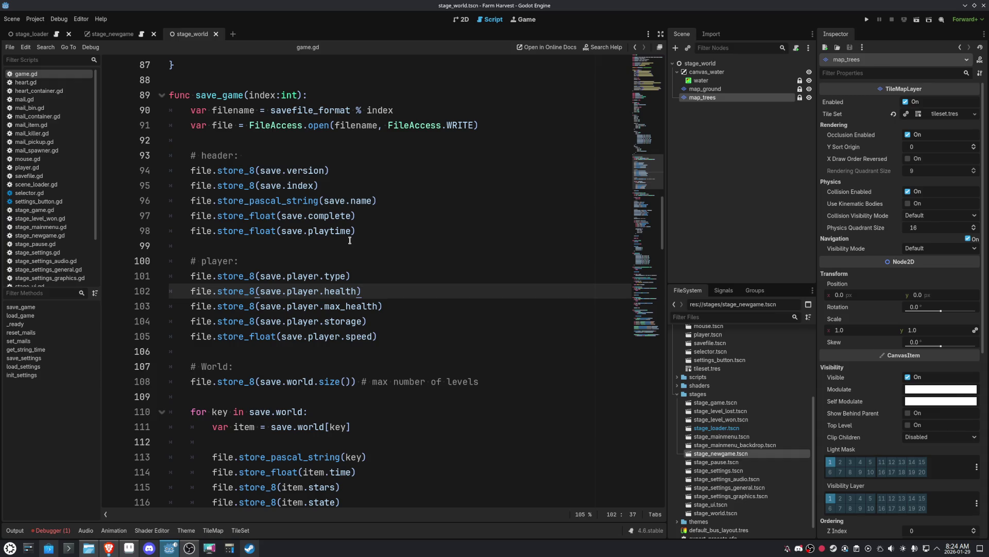
pyautogui.scroll(3, 429, 251)
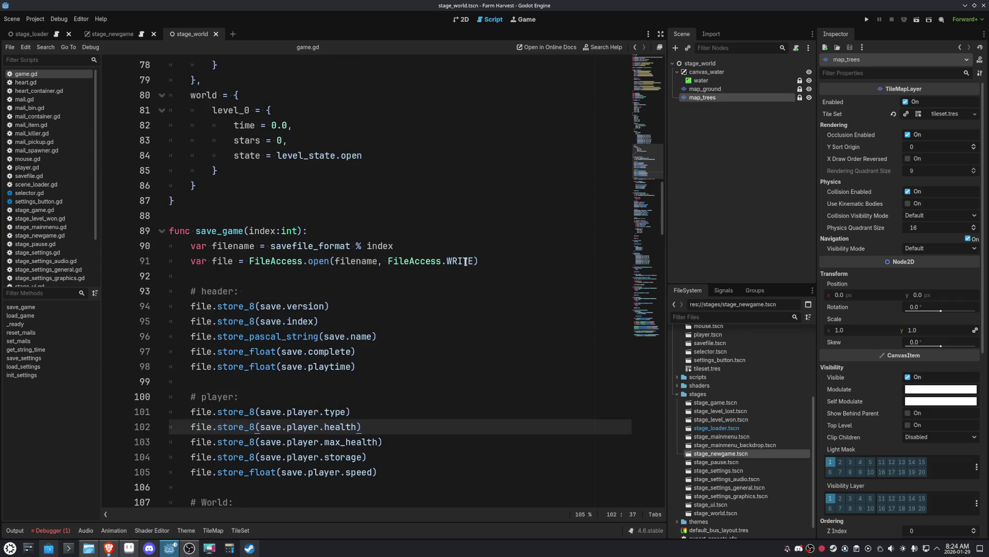
pyautogui.scroll(-3, 516, 310)
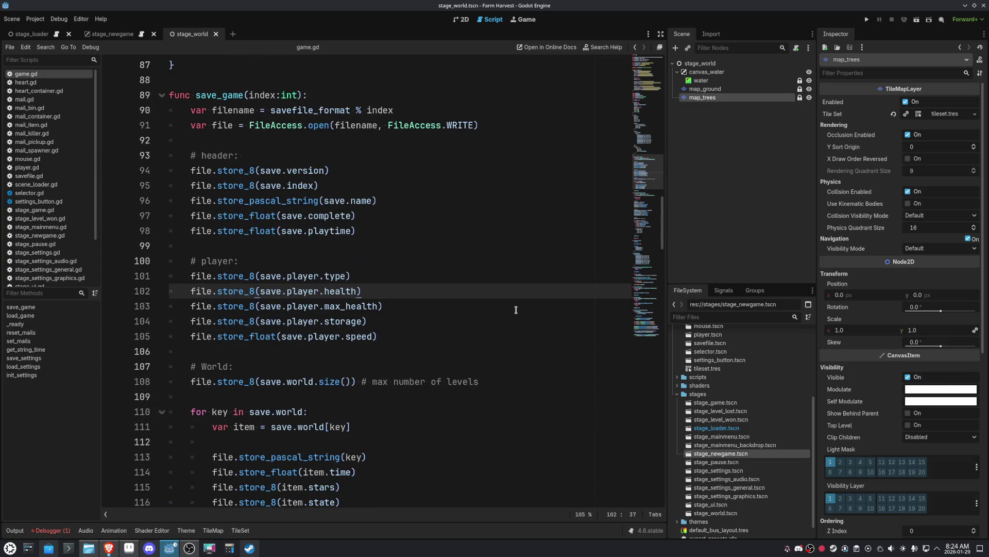
pyautogui.scroll(10, 516, 309)
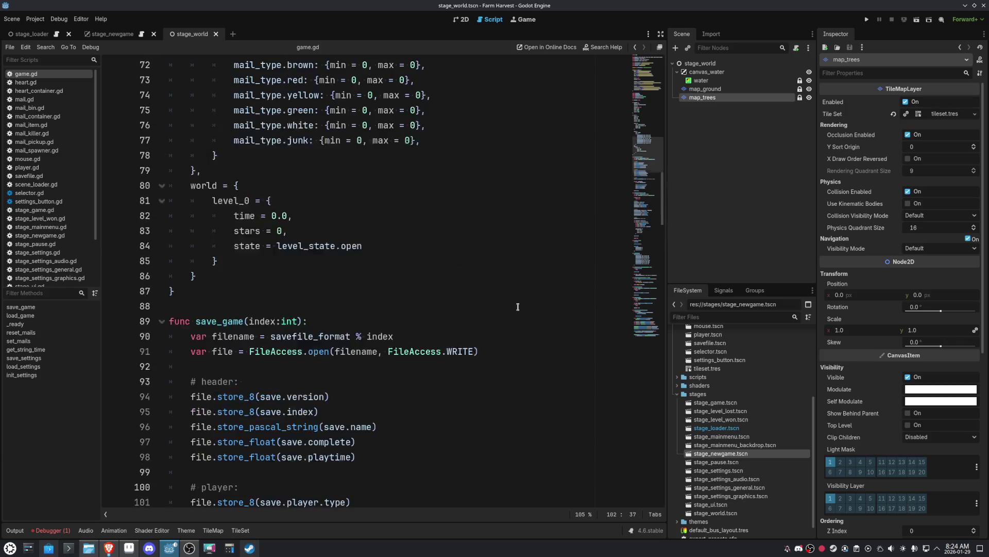
pyautogui.scroll(-7, 518, 305)
pyautogui.scroll(8, 518, 305)
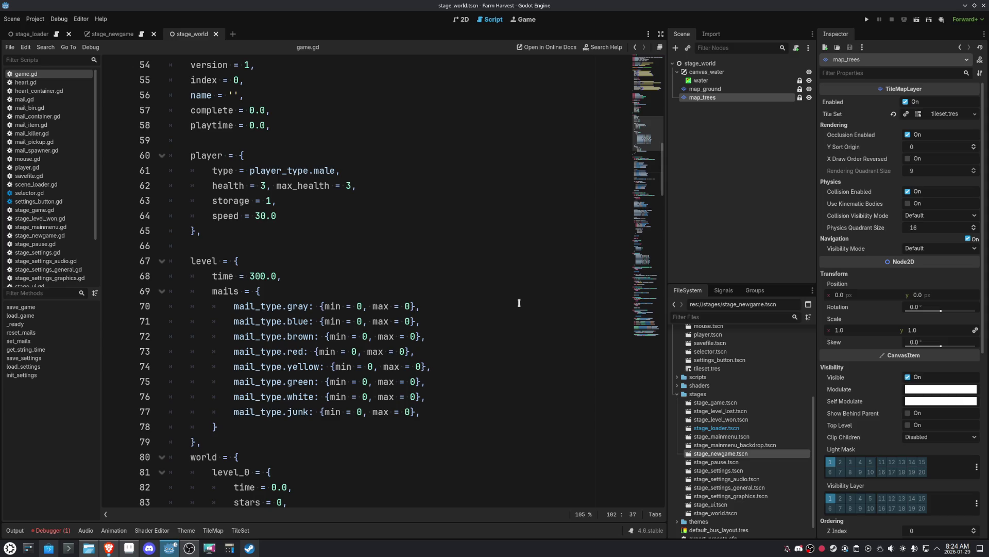
pyautogui.scroll(3, 519, 302)
pyautogui.moveTo(340, 306); pyautogui.dragTo(212, 308)
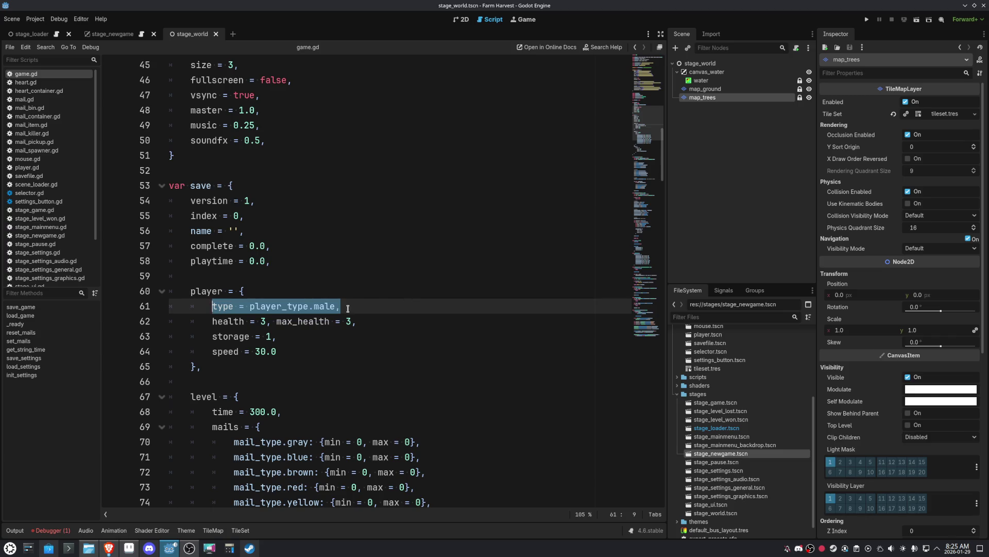
pyautogui.click(413, 307)
pyautogui.click(397, 322)
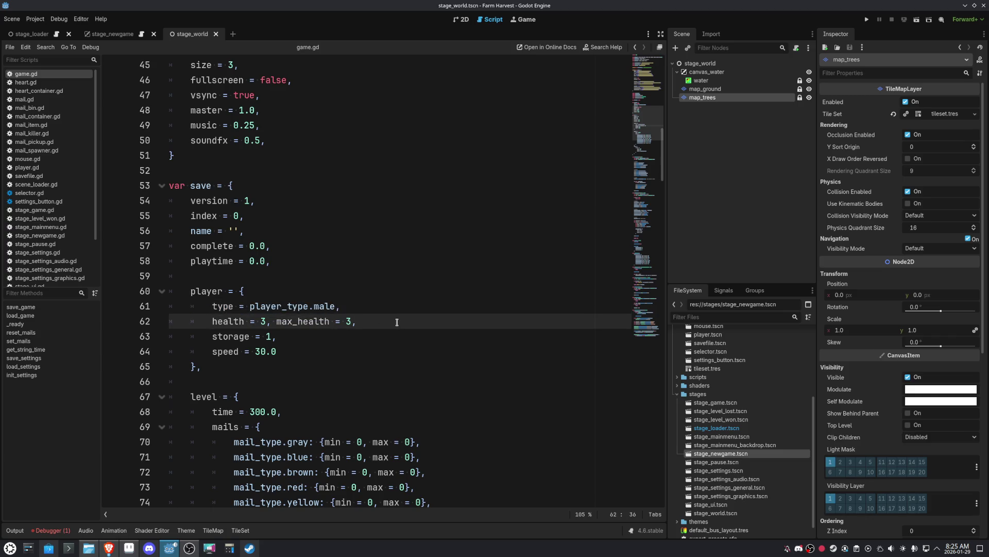
pyautogui.moveTo(397, 322); pyautogui.dragTo(211, 320)
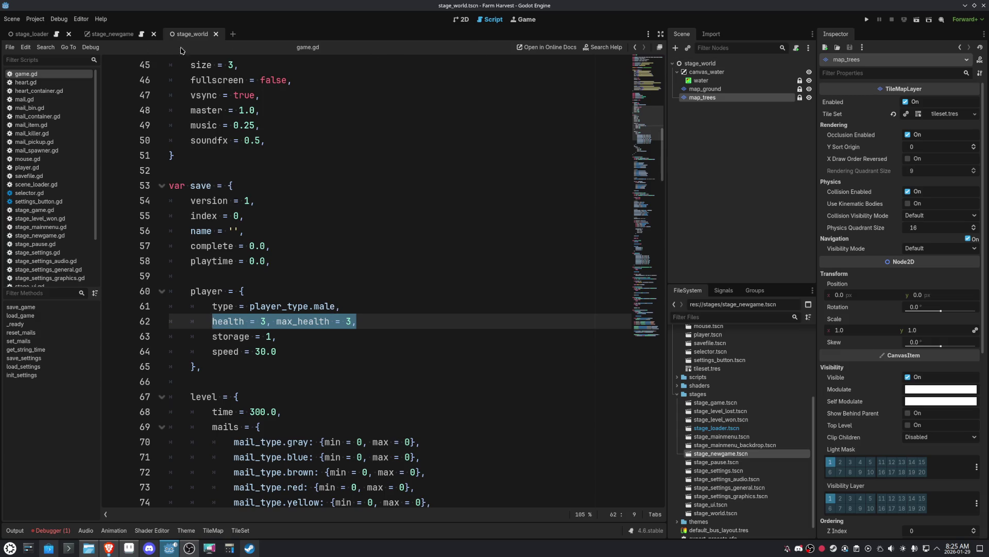
pyautogui.click(32, 34)
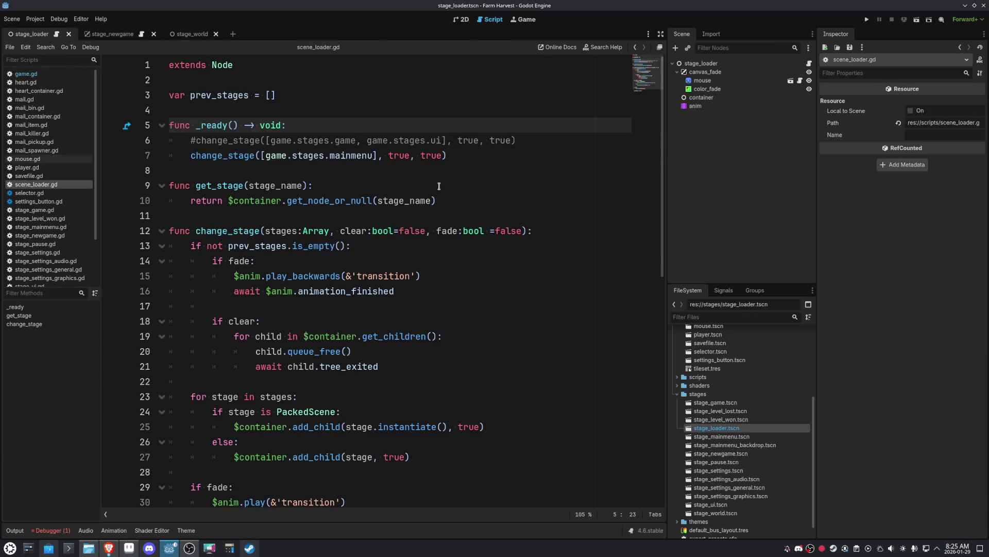
# - In scene_loader.gd, comment out the main menu line, enable the game/UI line, and run
pyautogui.click(540, 162)
pyautogui.hotkey('ctrl', 'k')
pyautogui.press('Up')
pyautogui.hotkey('ctrl', 'k')
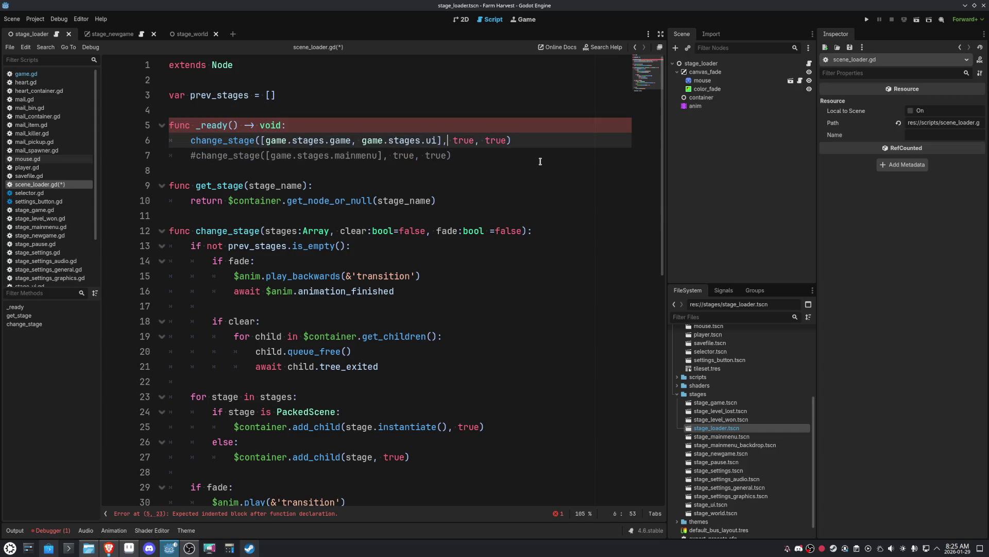
pyautogui.click(866, 21)
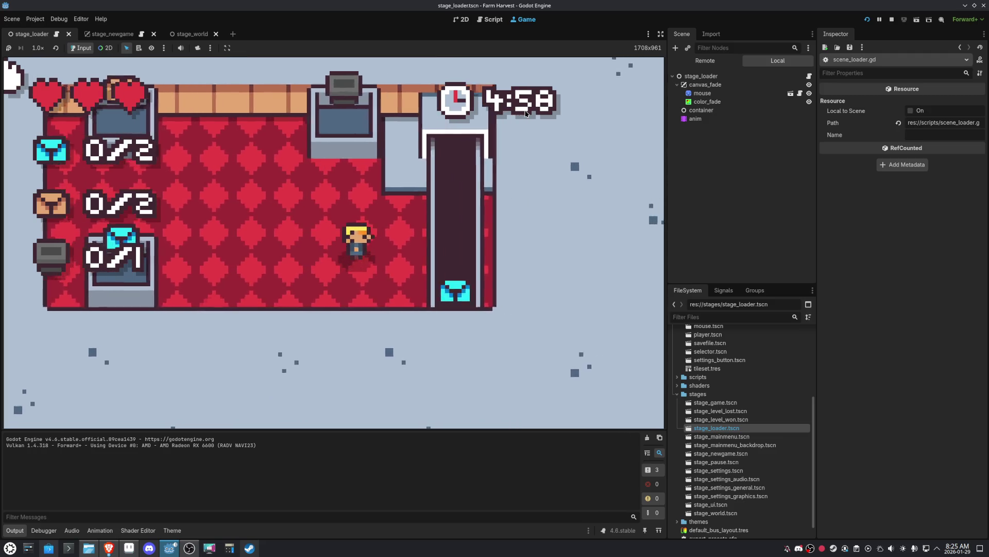
# - Pick up and deliver both blue envelopes from the elevator
pyautogui.press('Right')
pyautogui.press('Left')
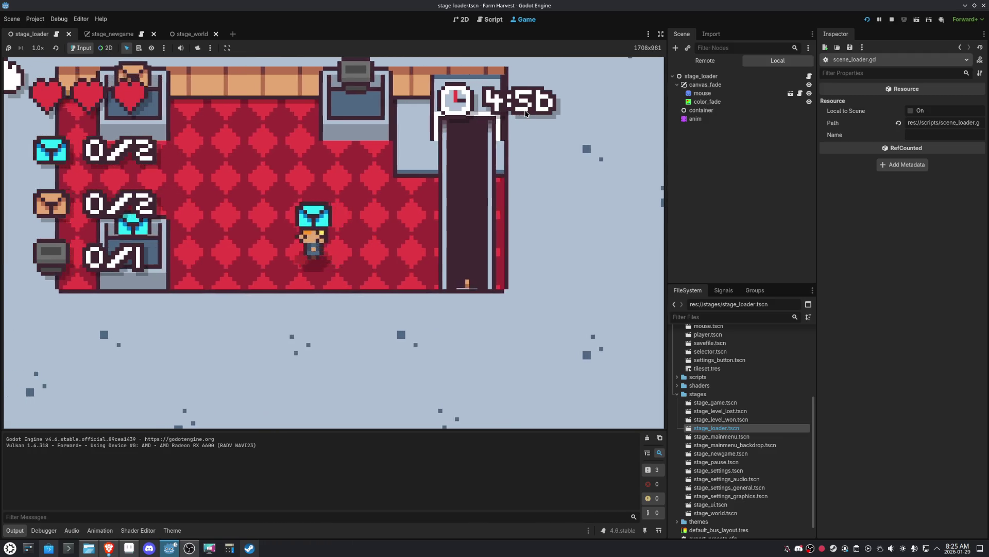
pyautogui.press('Right')
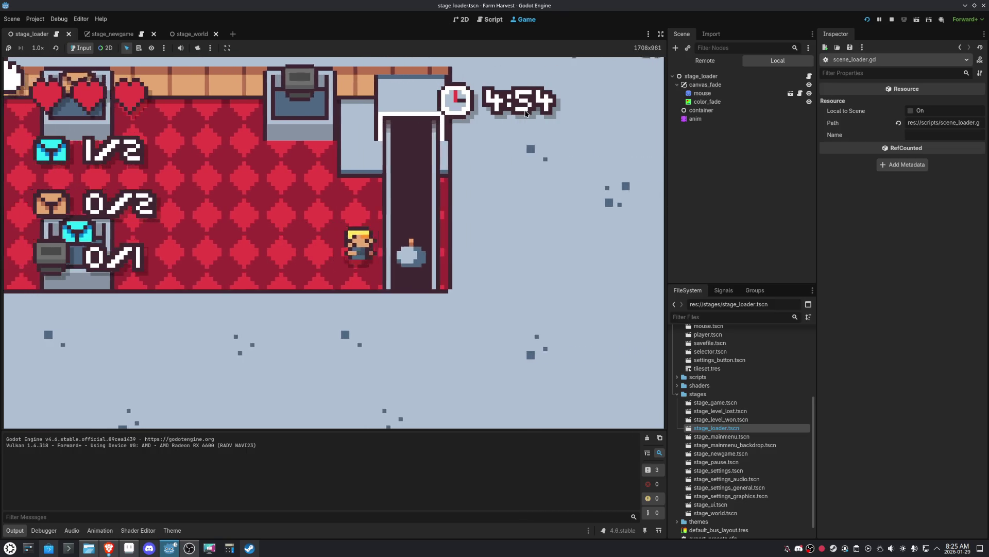
pyautogui.press('Up')
pyautogui.press('Left')
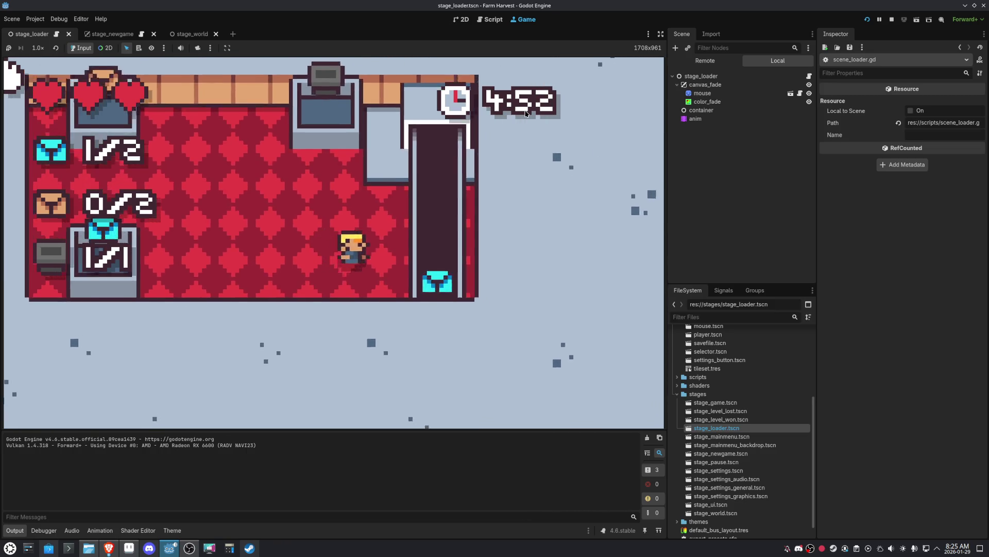
pyautogui.press('Right')
pyautogui.press('Left')
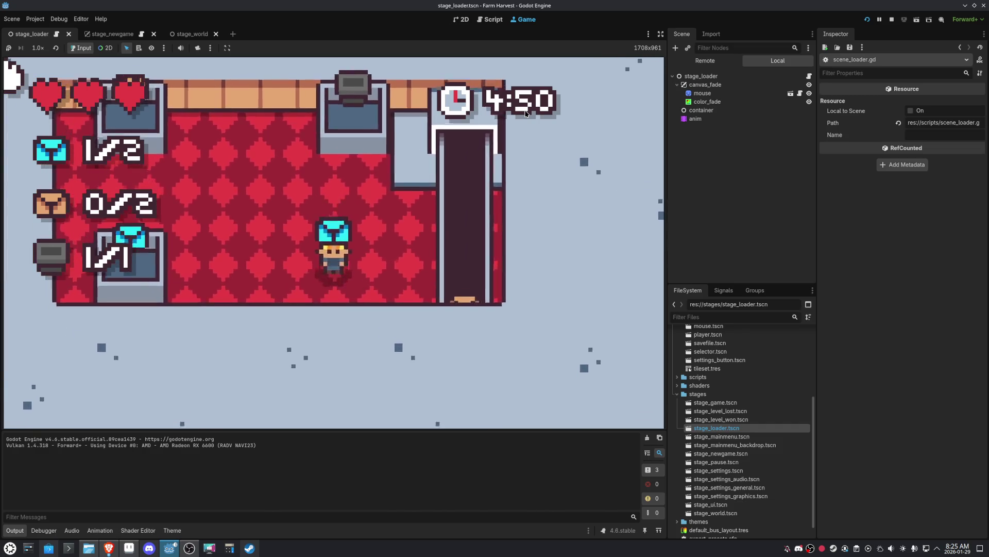
pyautogui.press('Left')
pyautogui.press('Right')
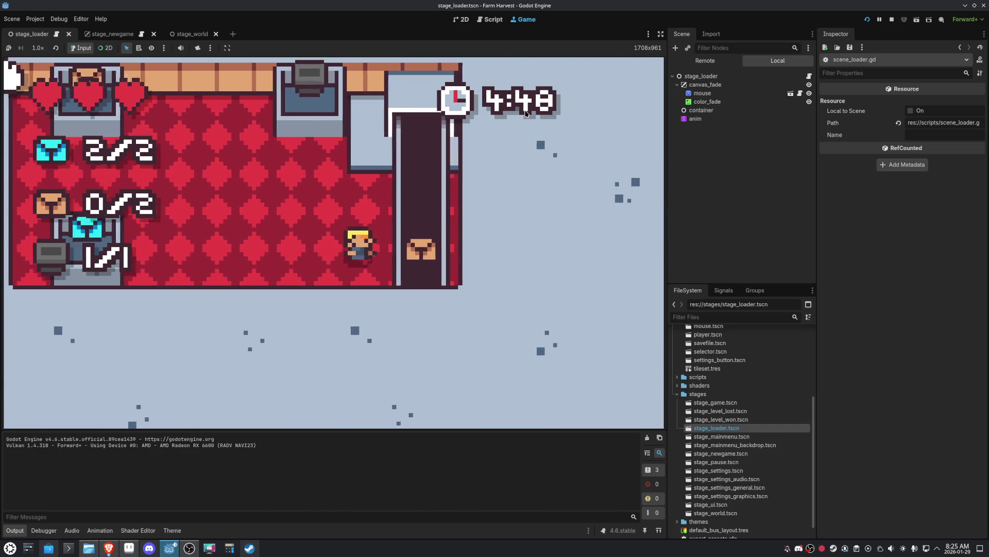
# - Carry the orange boxes to their desk, dropping off the last one
pyautogui.press('Left')
pyautogui.press('Up')
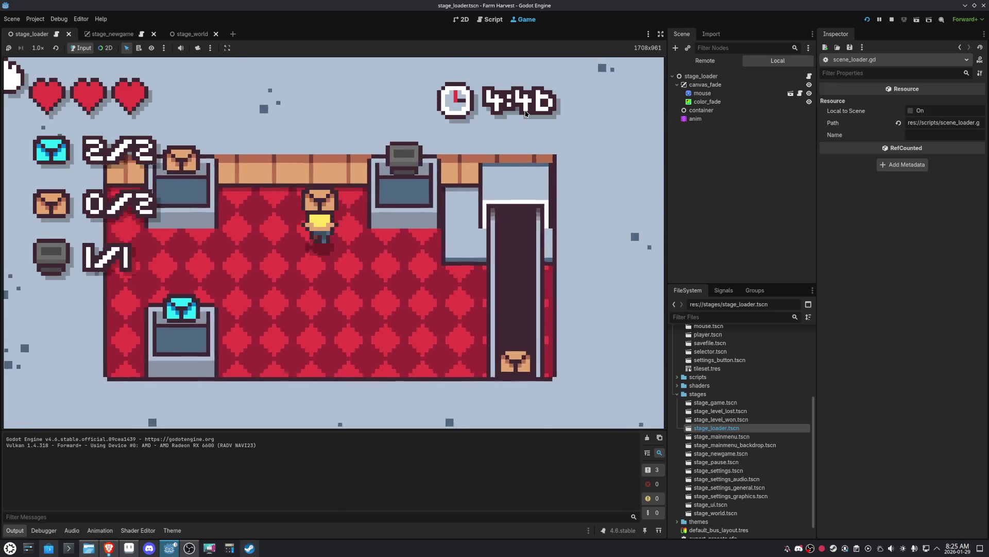
pyautogui.press('Down')
pyautogui.press('Right')
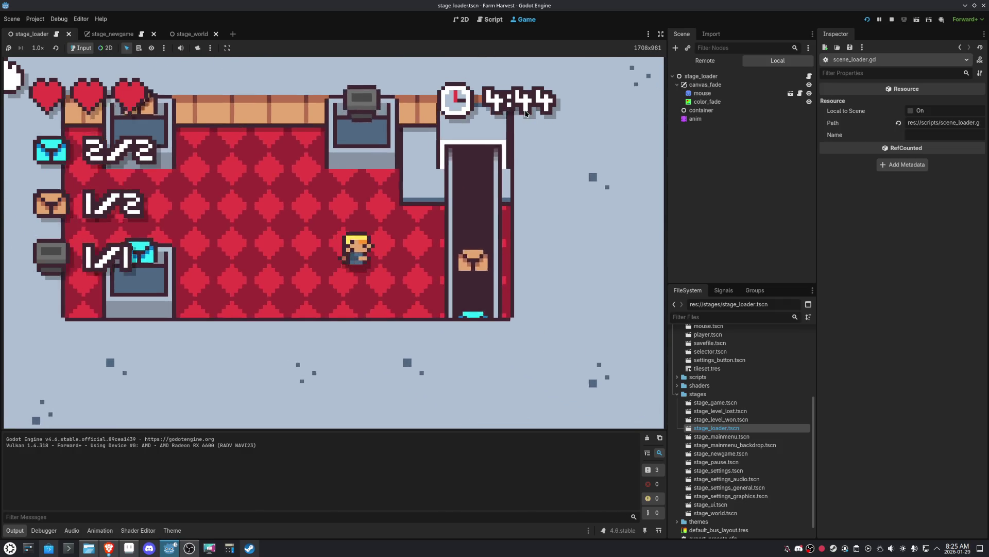
pyautogui.press('Right')
pyautogui.press('Up')
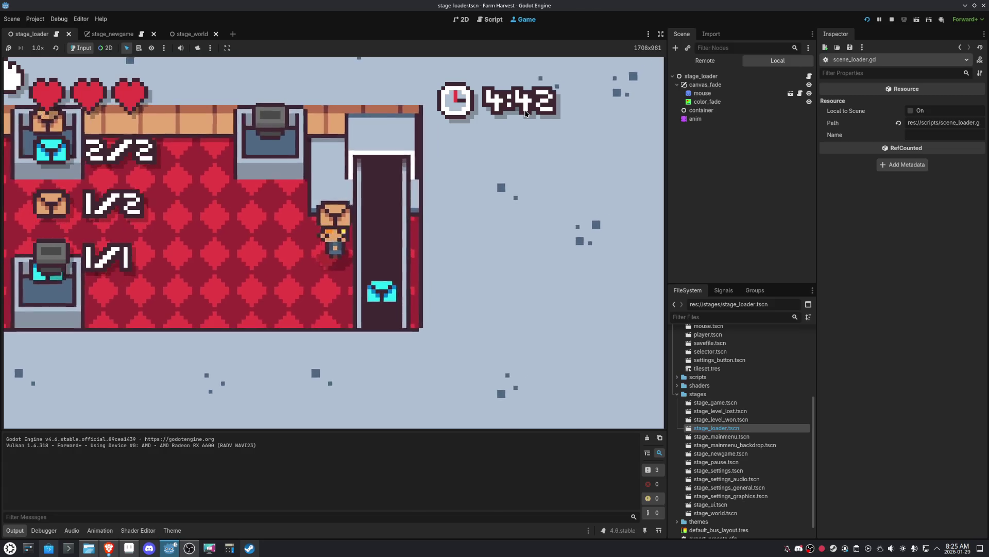
pyautogui.press('Left')
pyautogui.press('Up')
pyautogui.press('space')
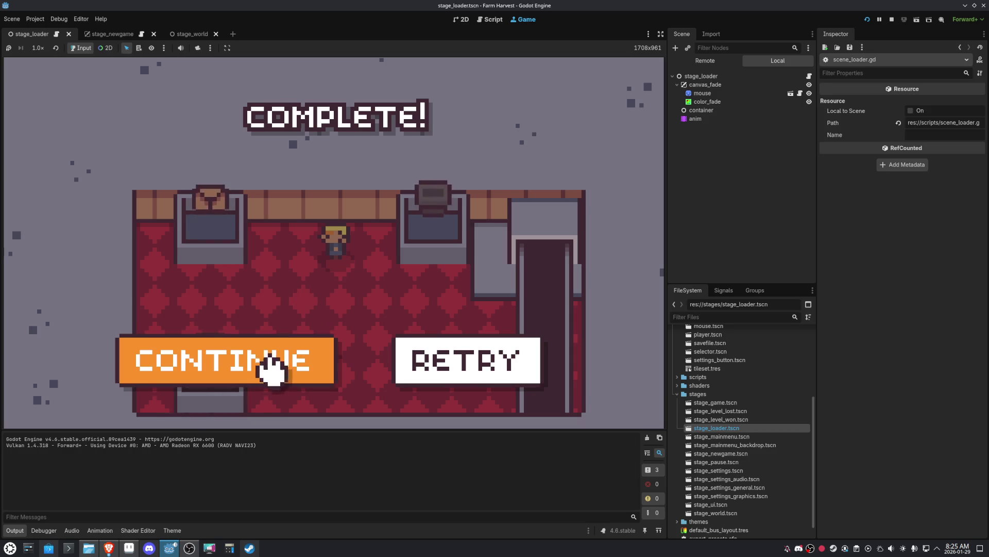
pyautogui.click(262, 367)
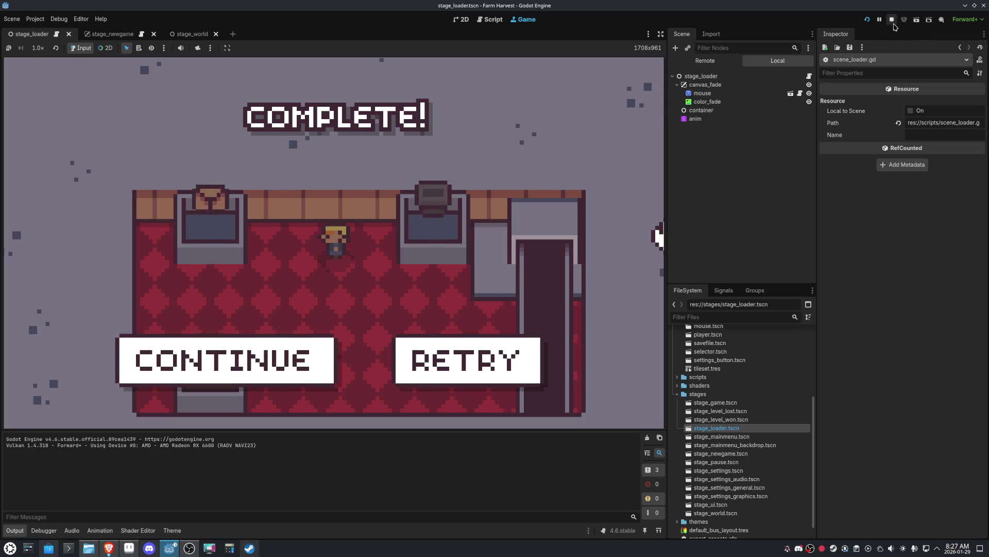
pyautogui.click(892, 20)
pyautogui.click(868, 20)
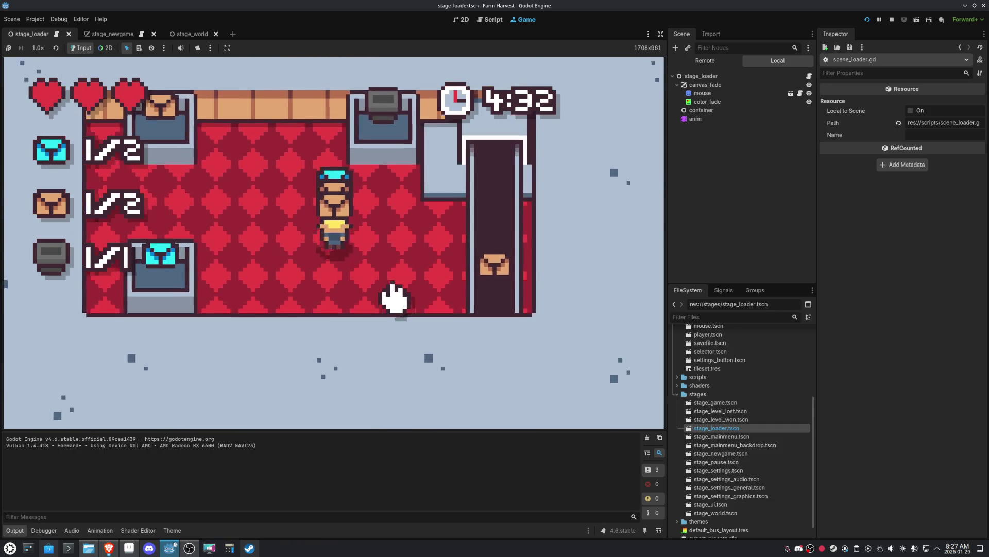
# - Walk the player down while carrying the cyan box
pyautogui.press('Down')
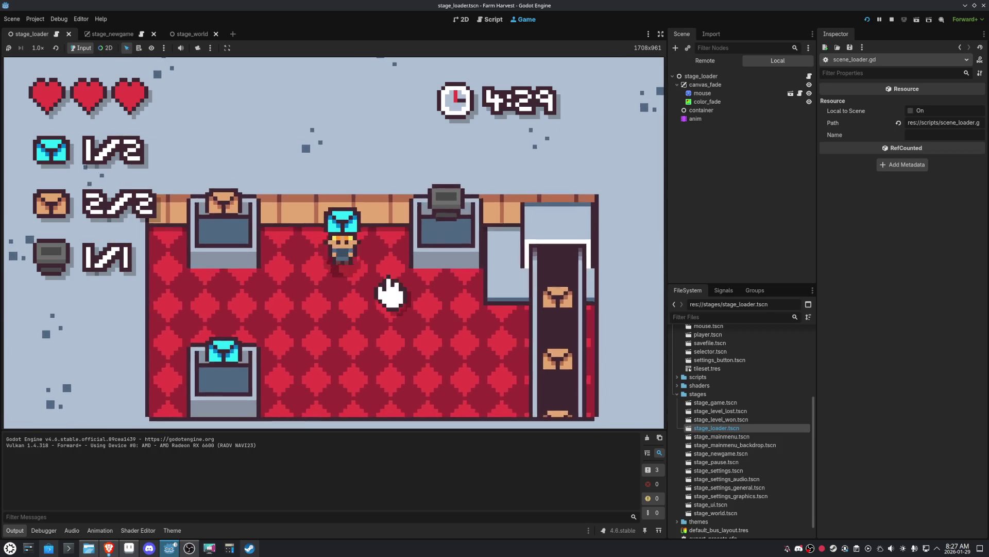
pyautogui.press('Down')
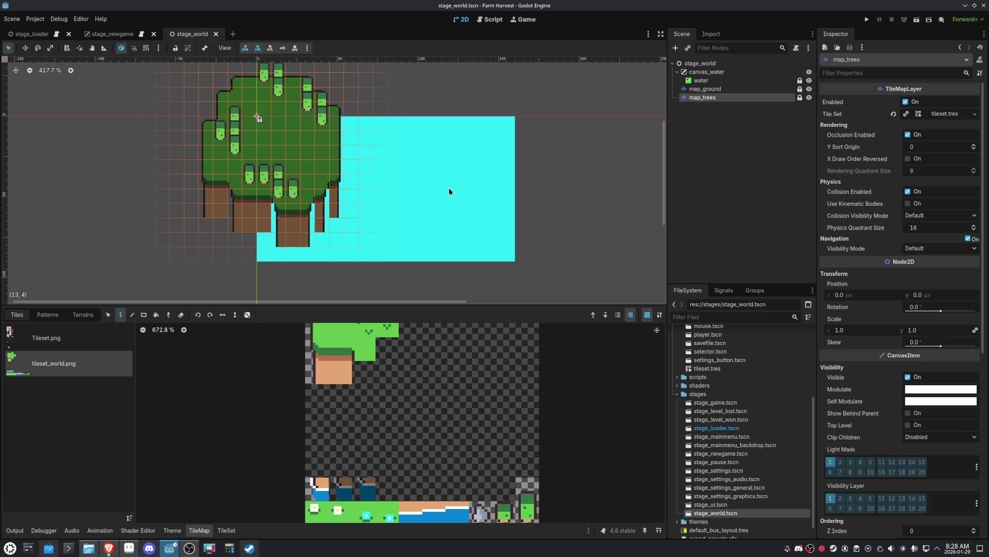
# - Return from stage_newgame to stage_world and select the map_ground layer for tile editing
pyautogui.click(111, 34)
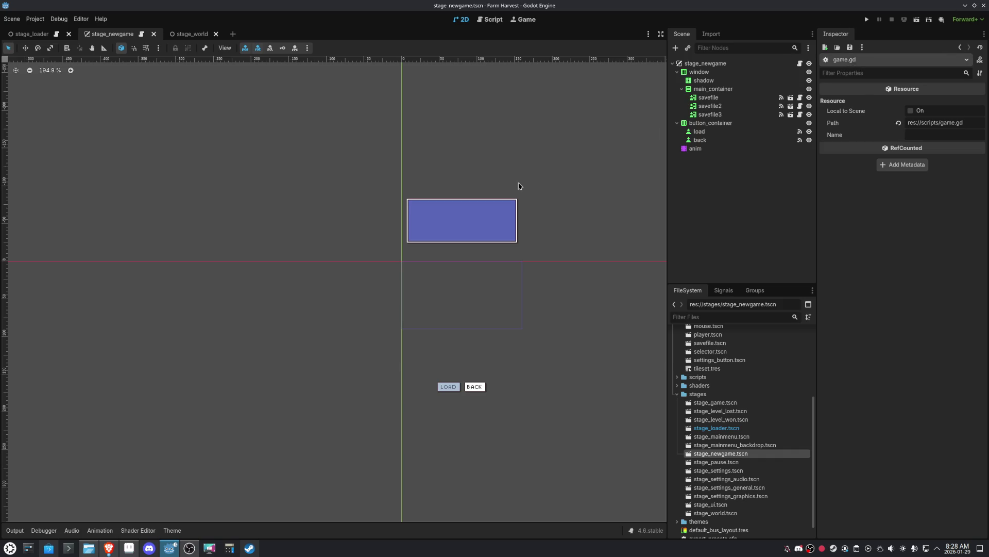
pyautogui.click(181, 34)
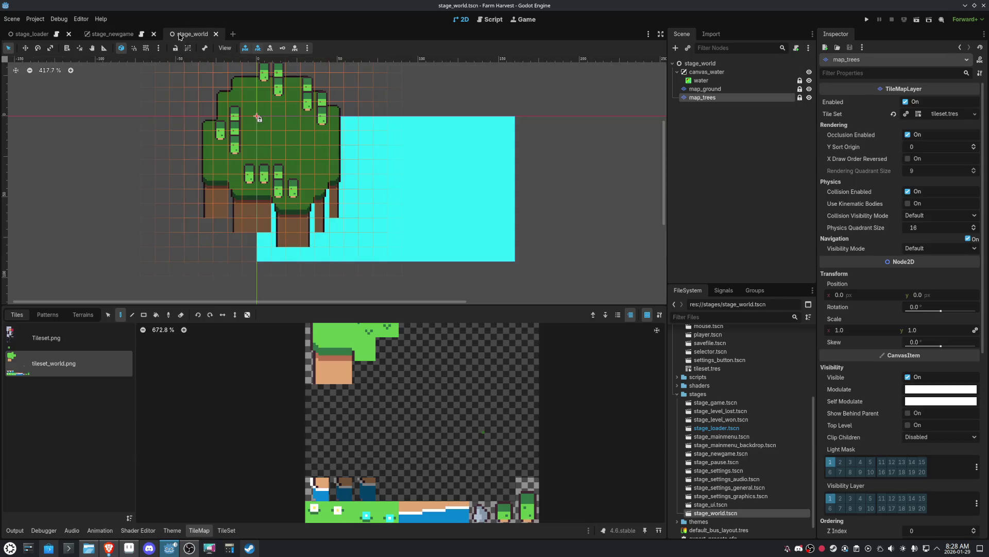
pyautogui.scroll(-3, 433, 180)
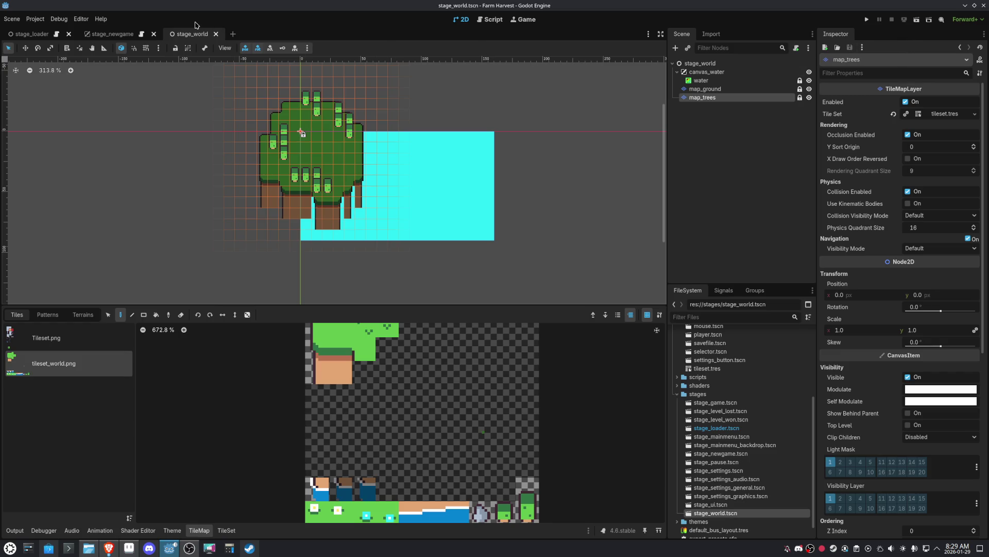
pyautogui.click(705, 89)
pyautogui.scroll(4, 353, 136)
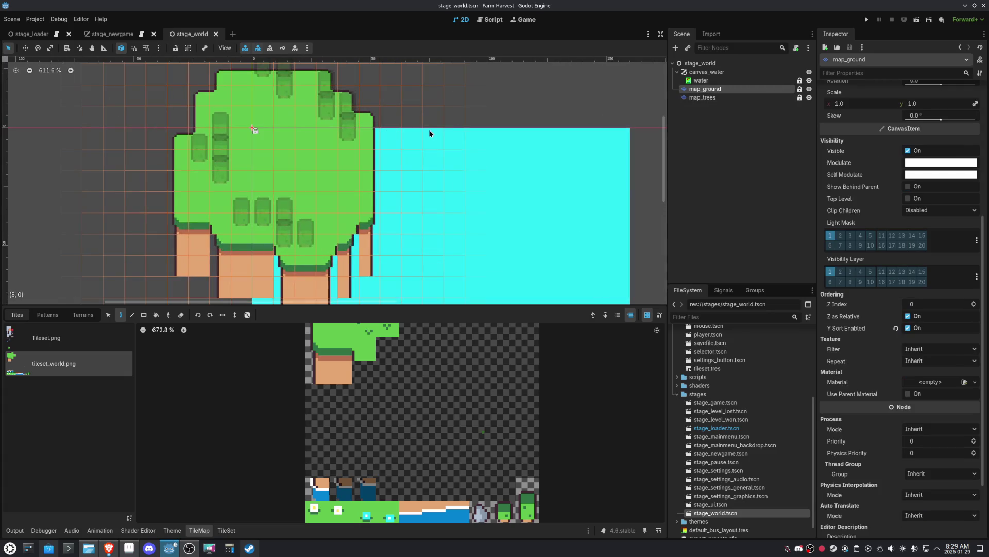
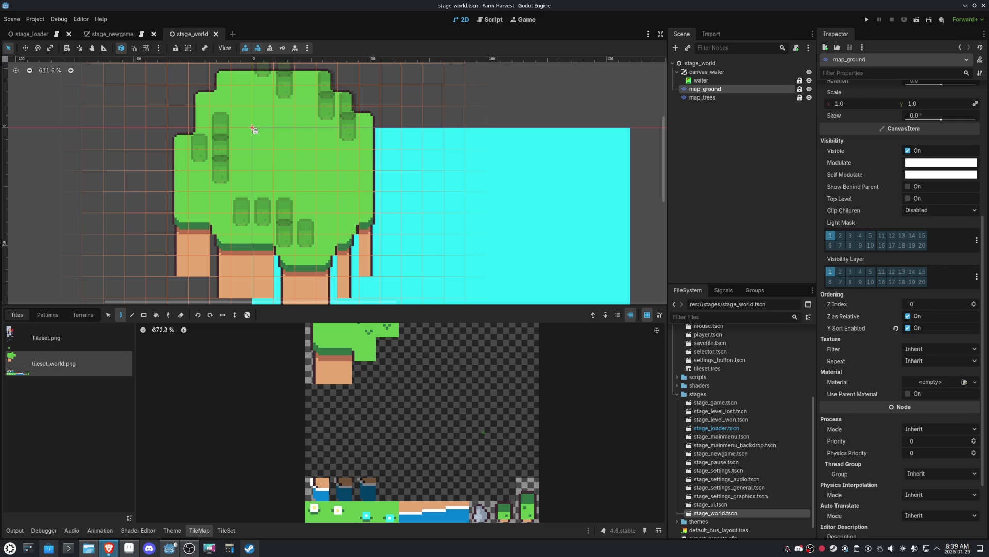
# - Bring the dice game forward, roll once, and dismiss the throw, result, rounds and balance tips
pyautogui.hotkey('alt', 'Tab')
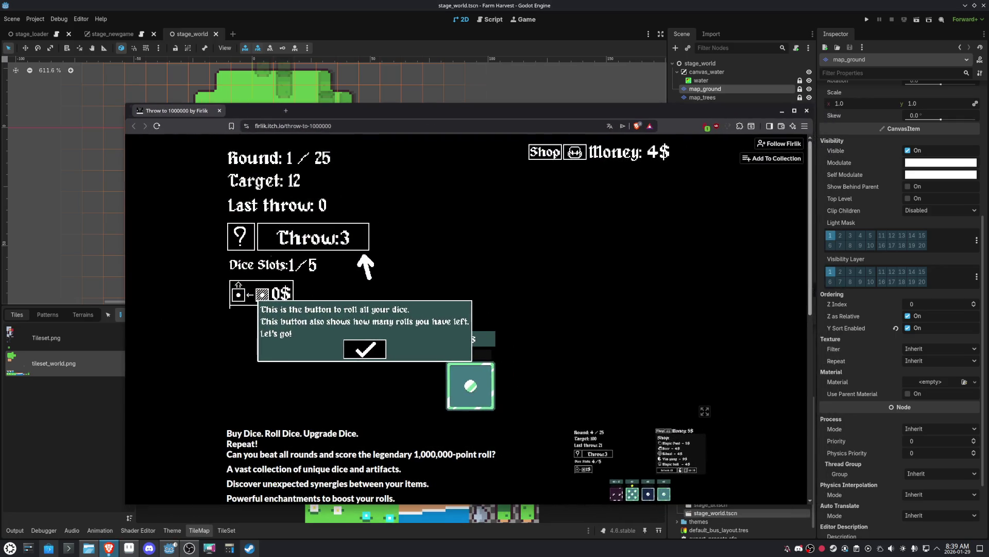
pyautogui.click(355, 345)
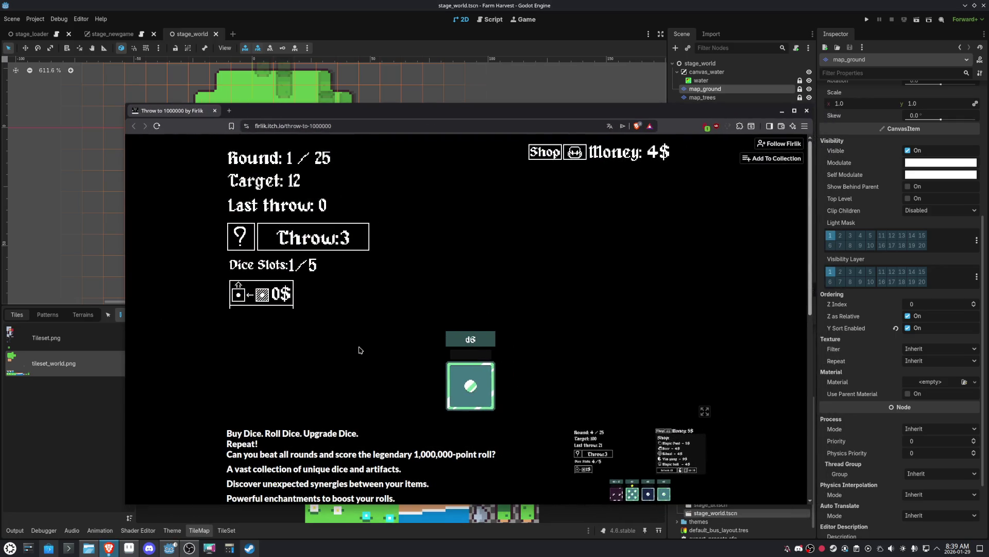
pyautogui.click(344, 236)
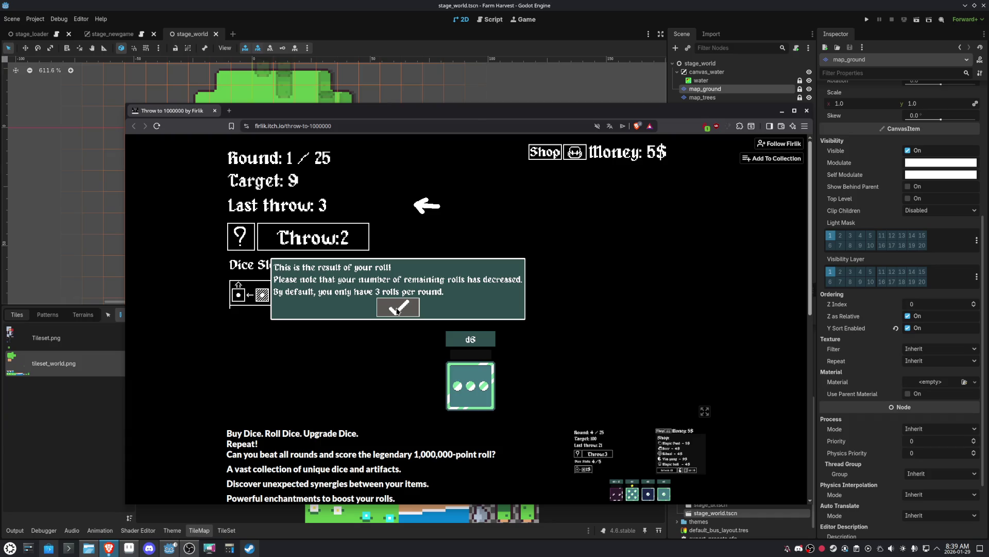
pyautogui.click(398, 309)
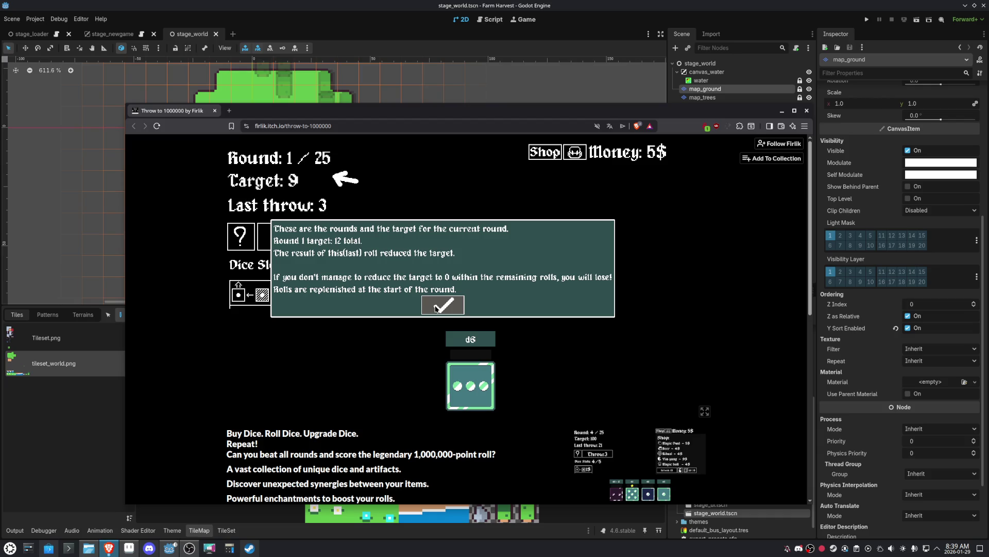
pyautogui.click(436, 309)
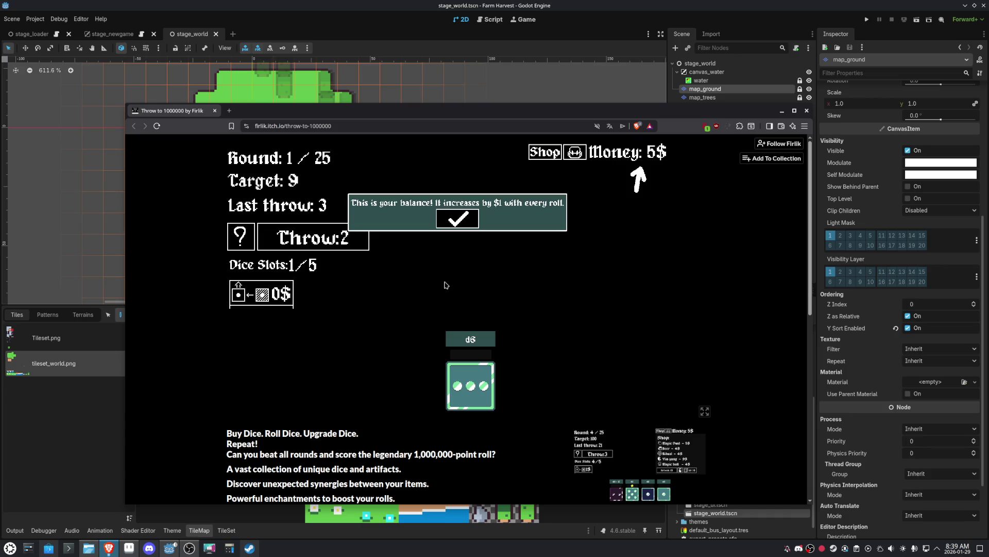
pyautogui.click(462, 220)
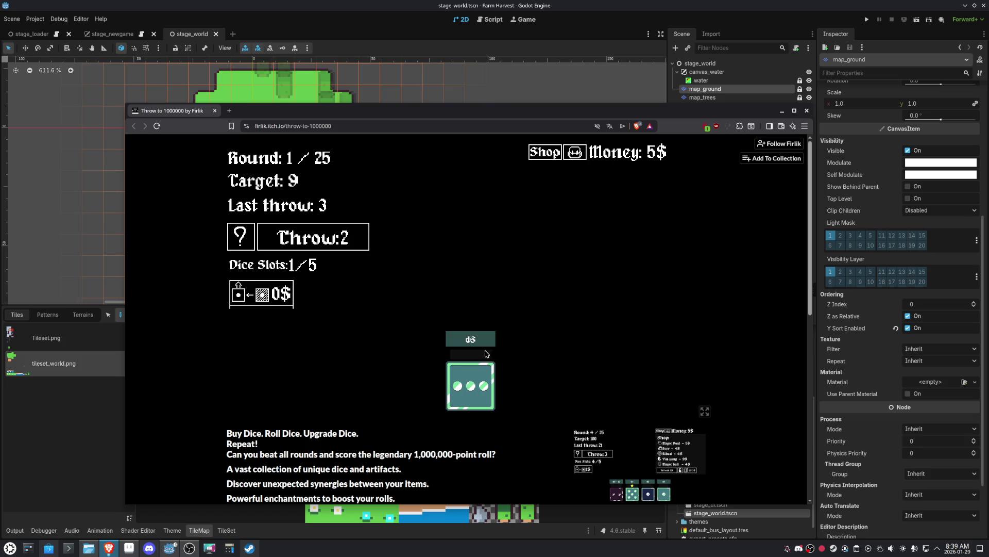
# - Select the d6, try a dice upgrade, use the last two throws, and restart after game over
pyautogui.click(480, 391)
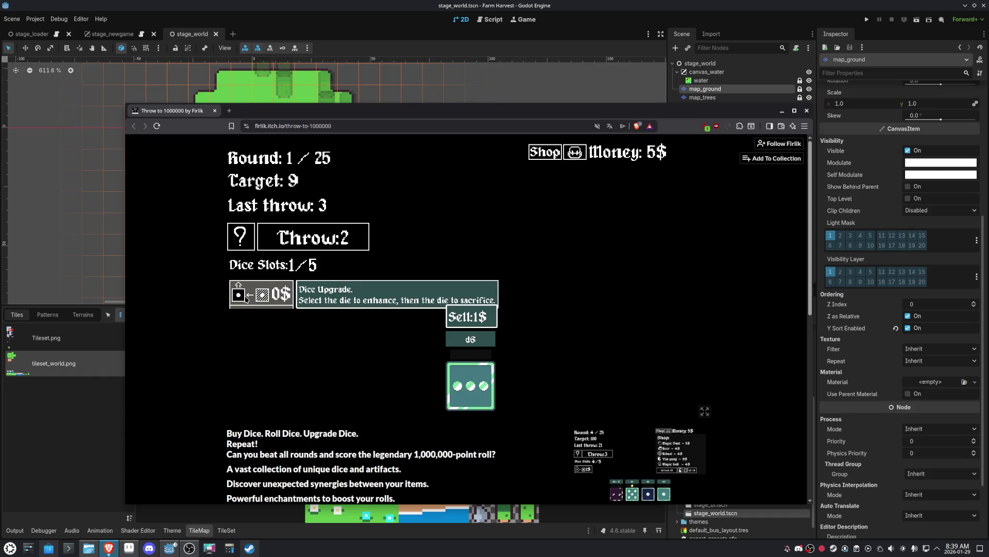
pyautogui.click(262, 295)
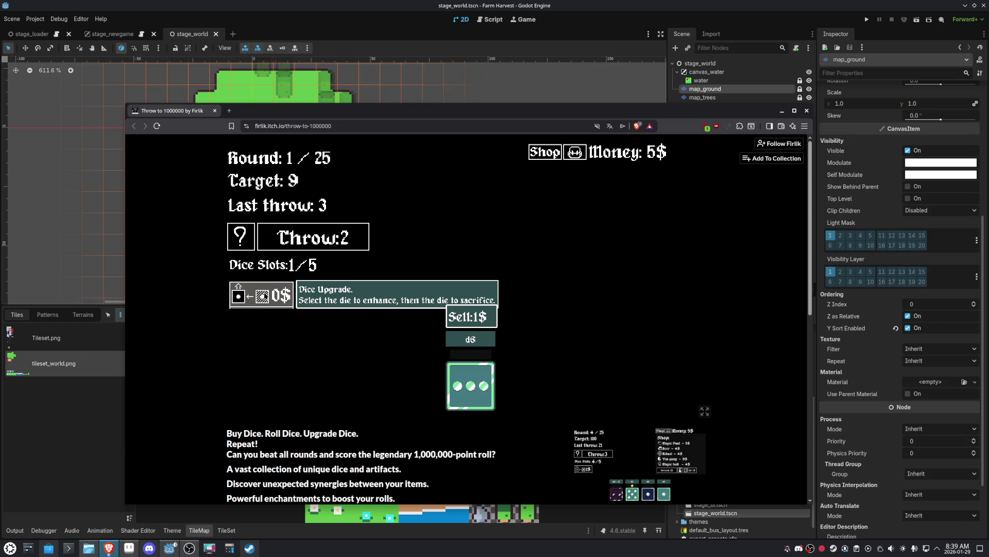
pyautogui.click(340, 252)
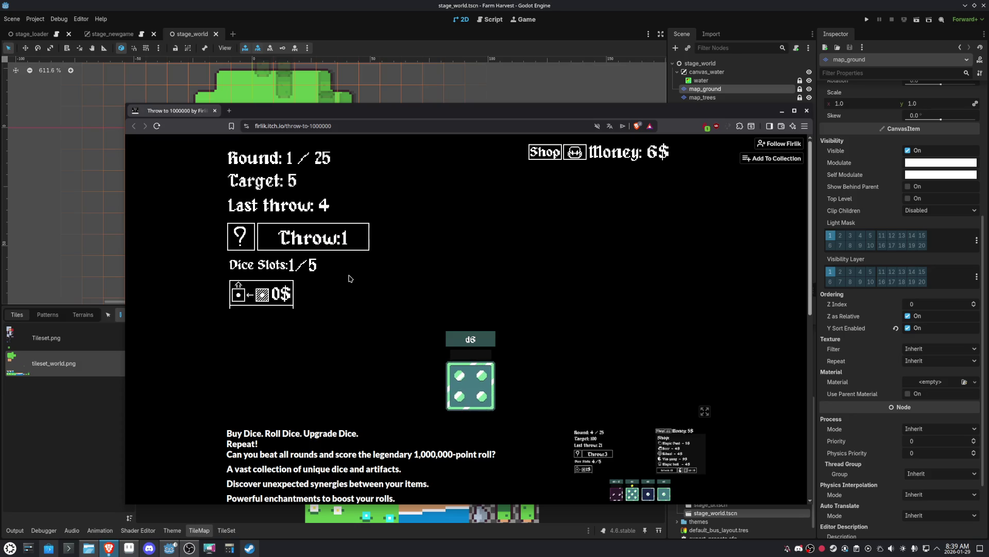
pyautogui.moveTo(479, 344)
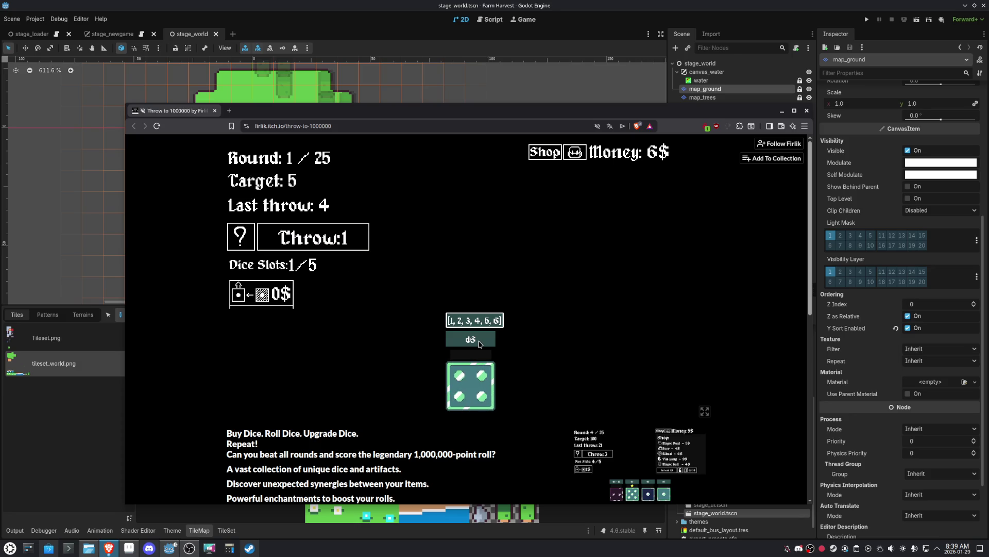
pyautogui.moveTo(483, 383)
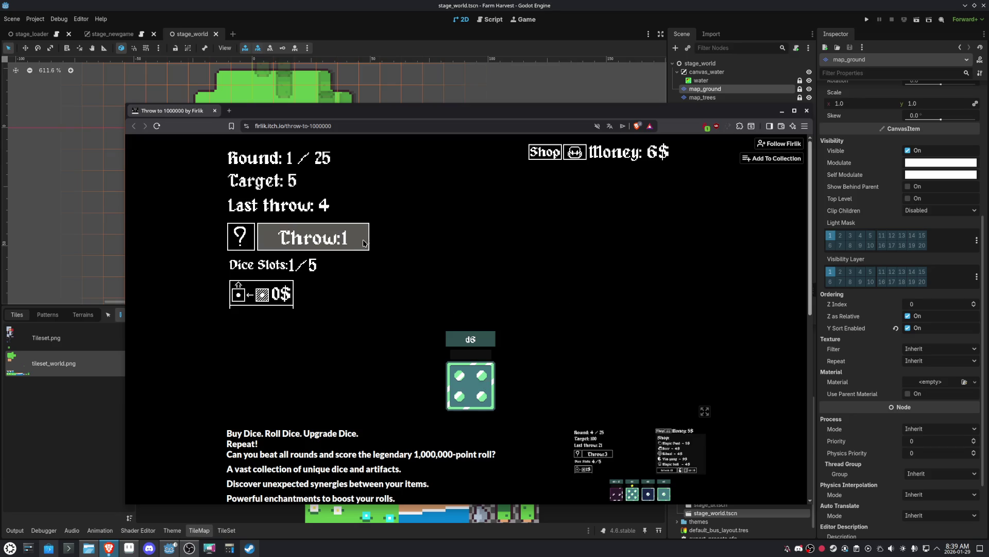
pyautogui.click(327, 233)
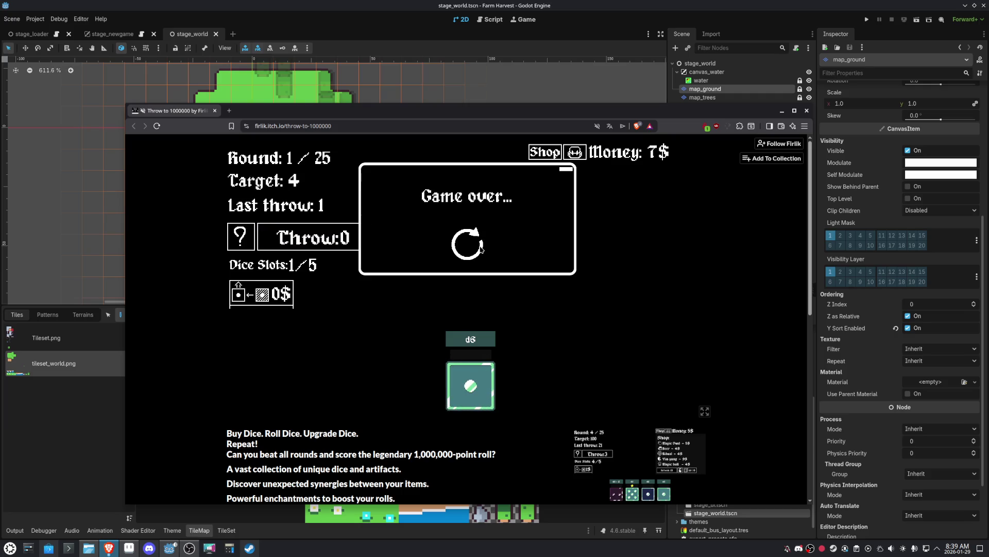
pyautogui.click(481, 250)
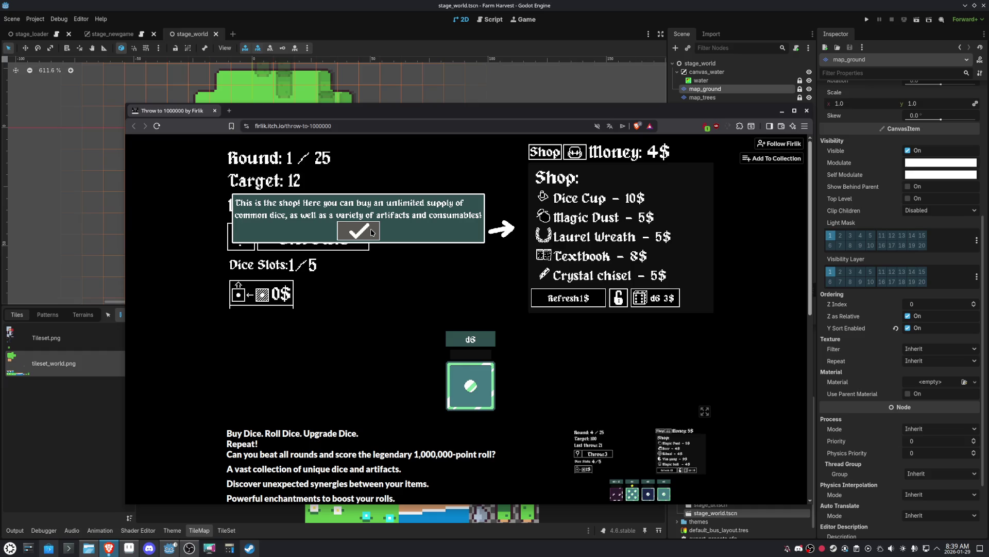
# - Dismiss the shop tip, spend all three round-1 throws, and restart after losing
pyautogui.click(371, 232)
pyautogui.moveTo(584, 200)
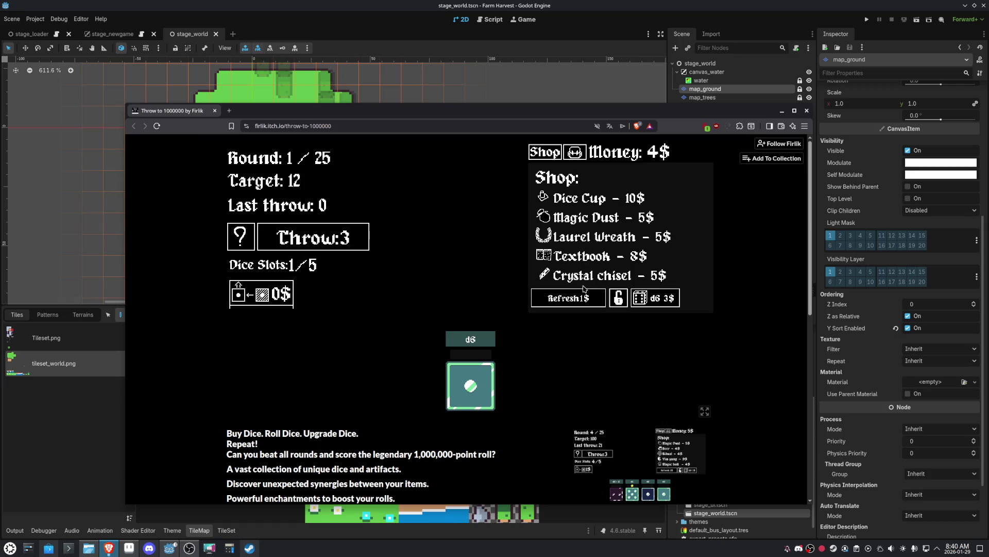
pyautogui.moveTo(579, 300)
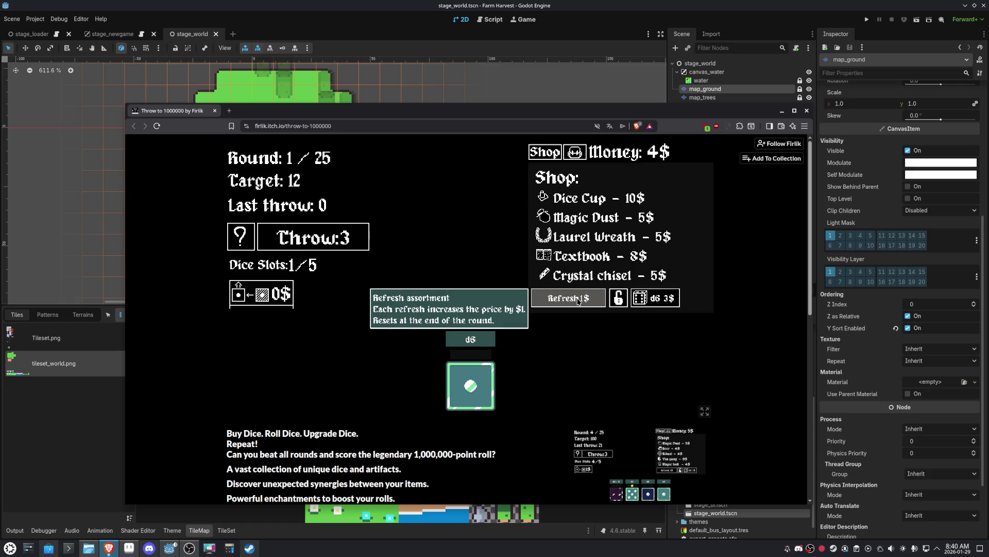
pyautogui.click(356, 251)
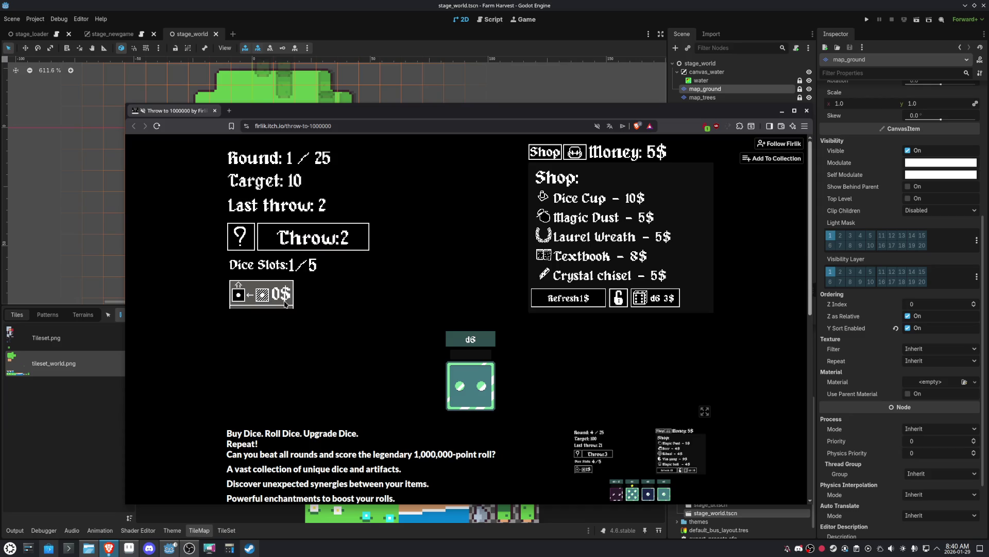
pyautogui.click(350, 238)
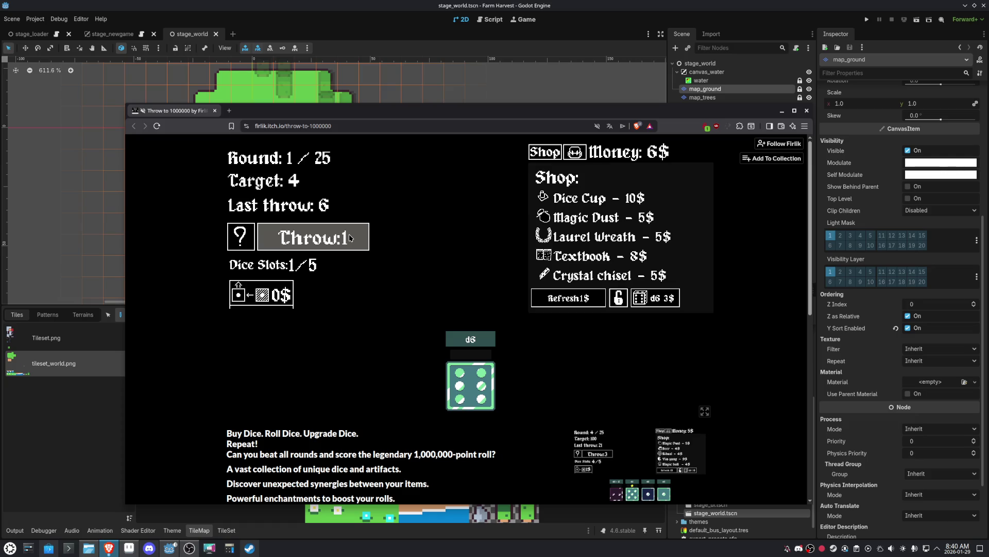
pyautogui.click(350, 238)
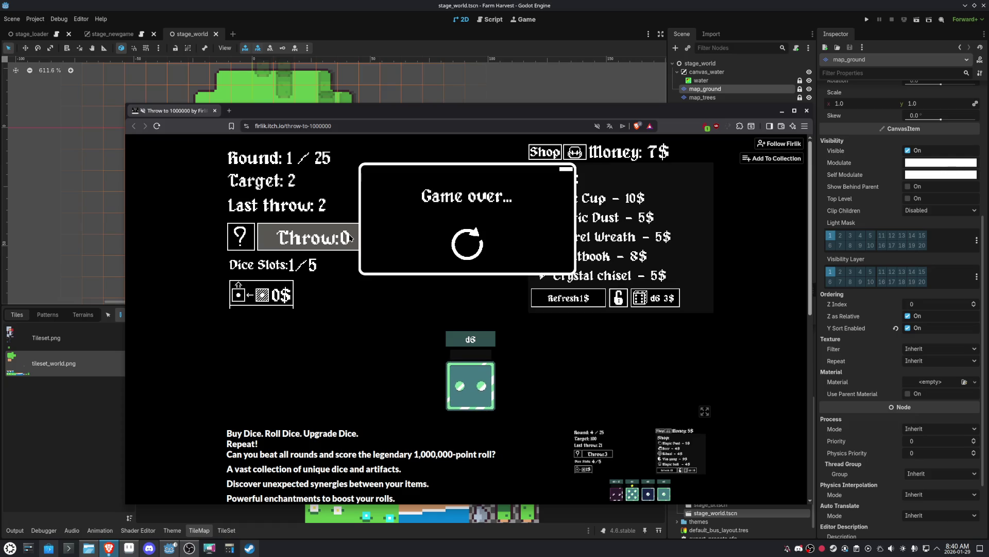
pyautogui.click(458, 250)
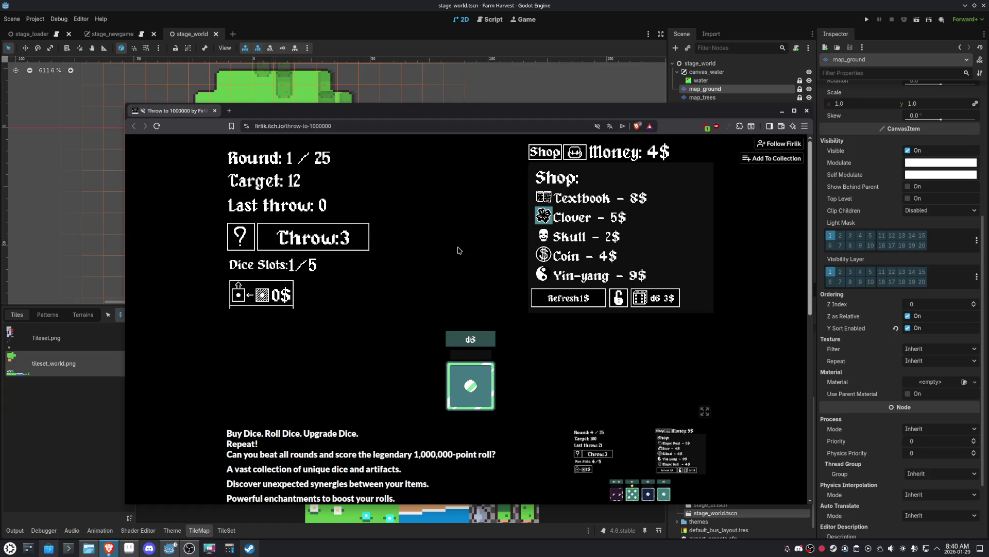
# - Roll the die, then read the game's Tips panel and close it
pyautogui.moveTo(462, 387)
pyautogui.click(353, 242)
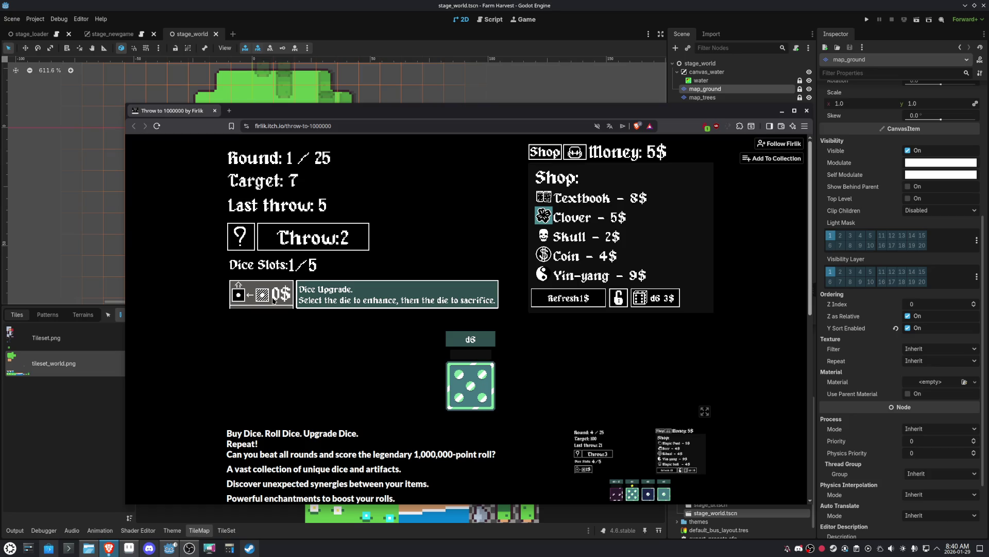
pyautogui.click(252, 233)
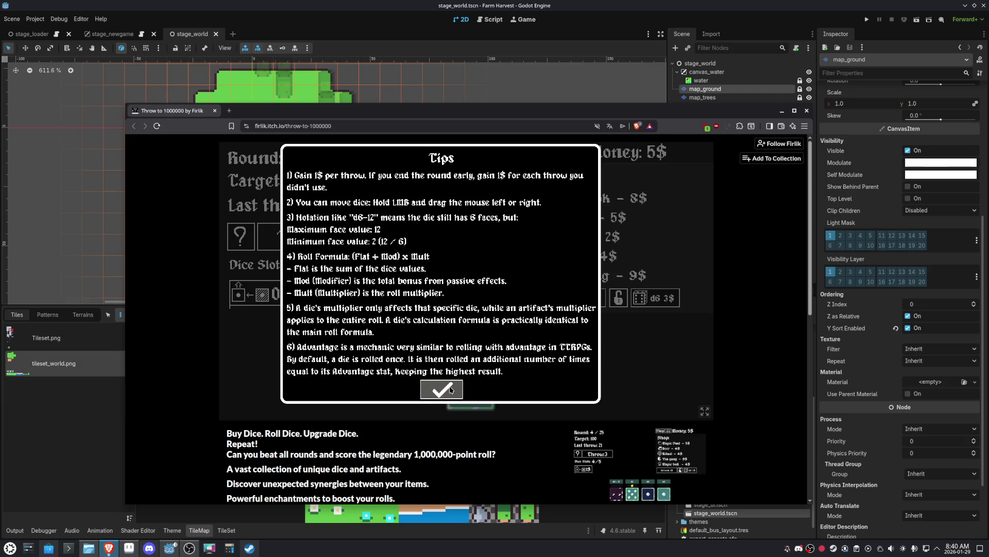
pyautogui.click(450, 389)
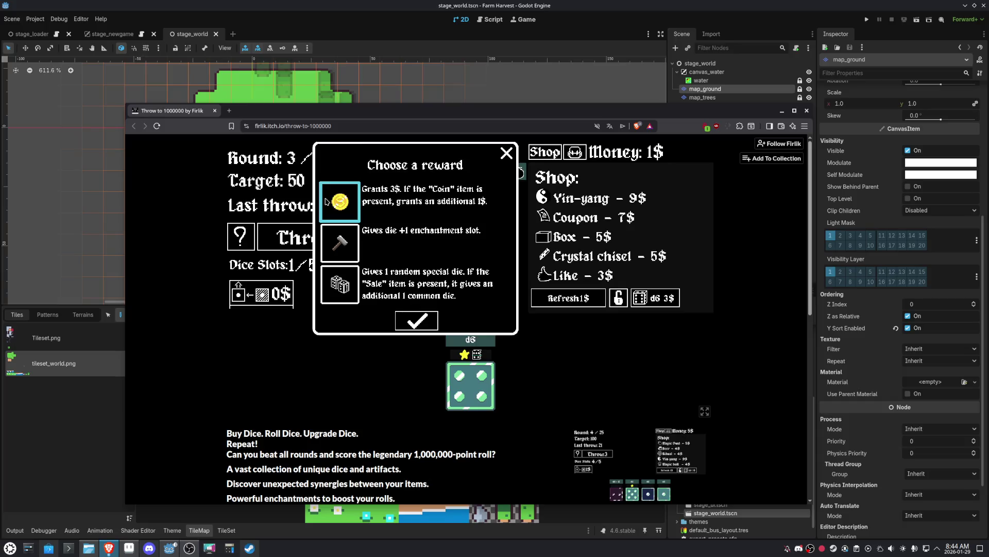
# - Claim the 3$ coin reward, roll, attempt a die upgrade, and roll again
pyautogui.click(421, 330)
pyautogui.moveTo(455, 381)
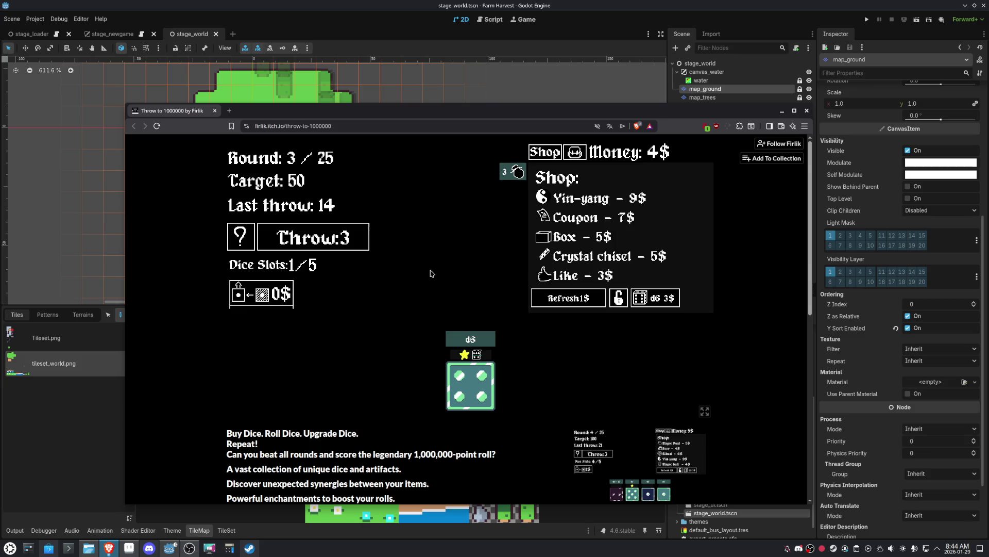
pyautogui.click(354, 242)
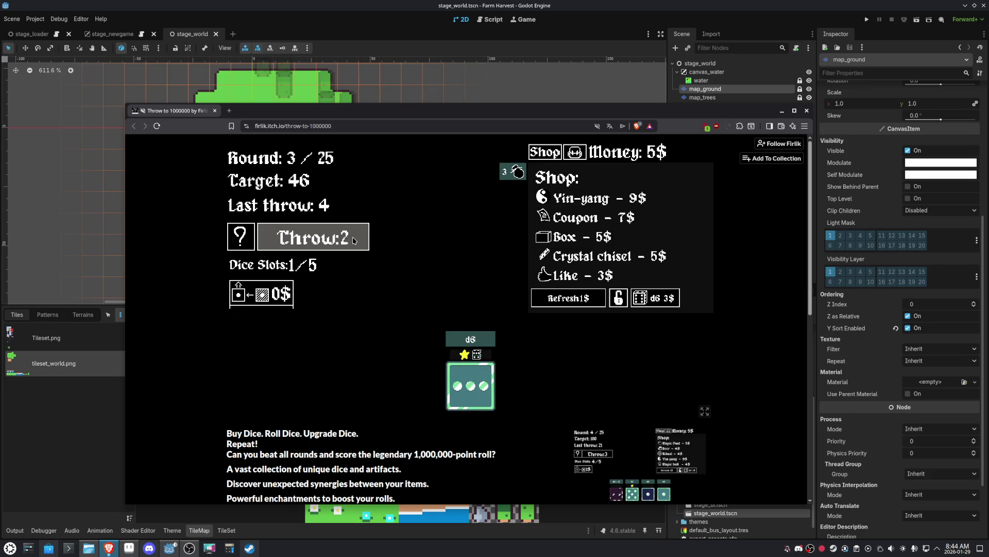
pyautogui.click(263, 294)
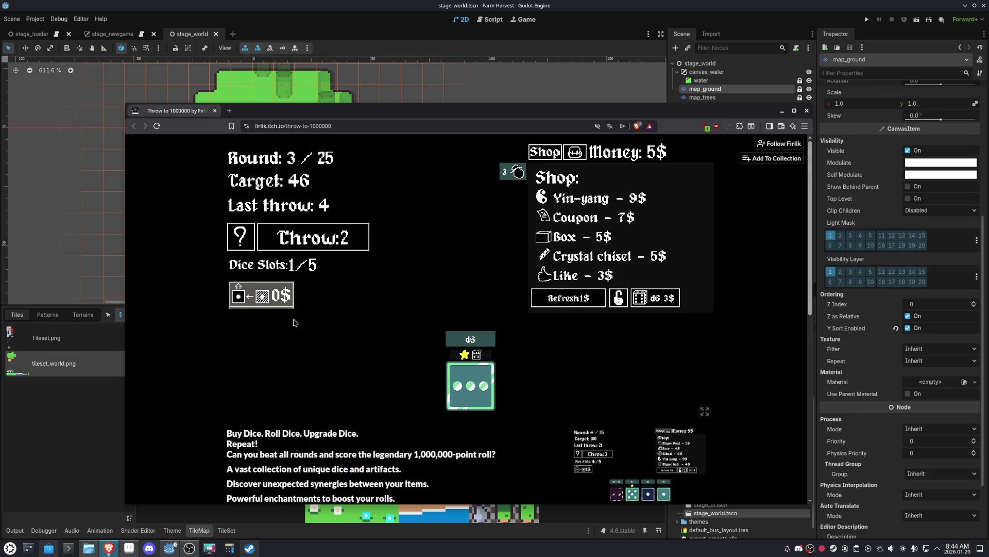
pyautogui.click(362, 243)
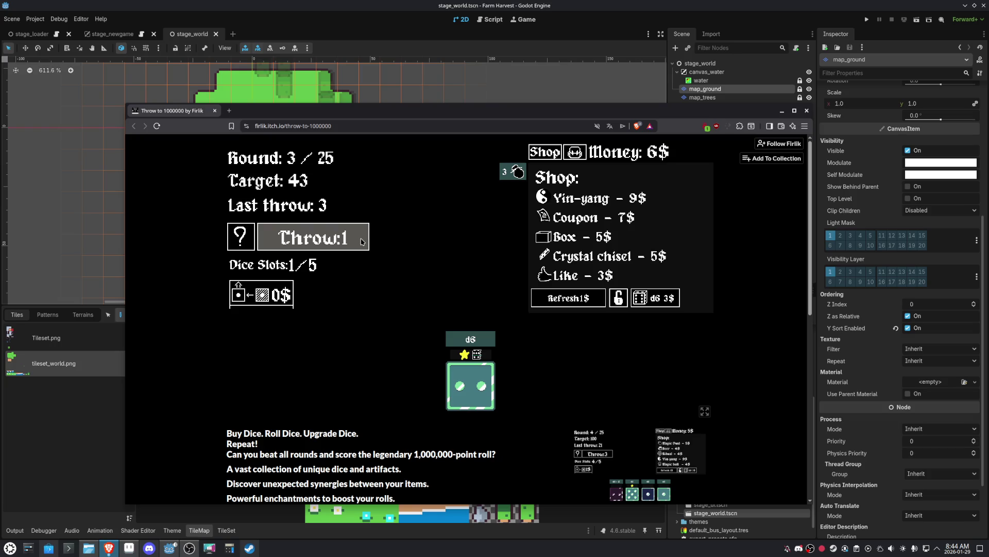
# - Buy the Box from the shop, use the last throw, and restart after game over
pyautogui.moveTo(553, 240)
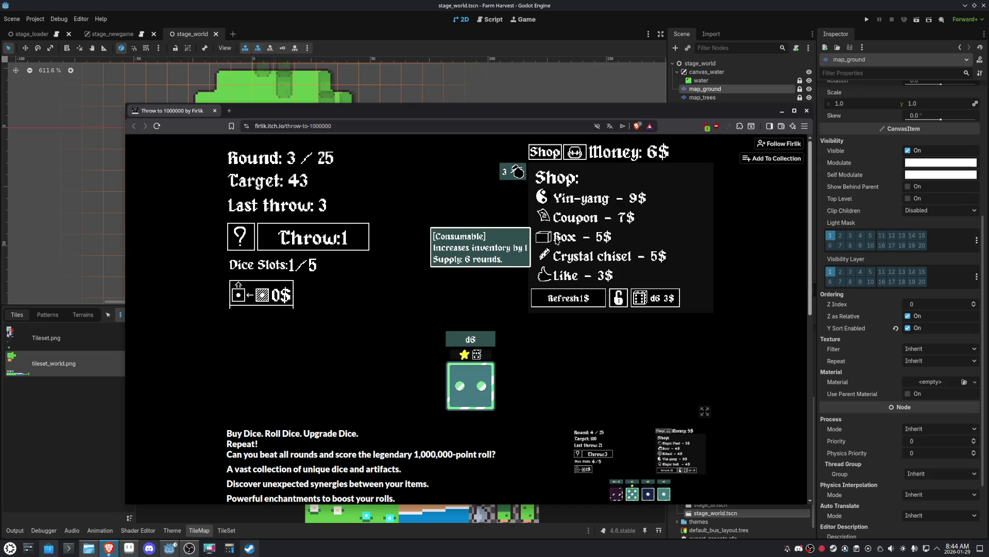
pyautogui.click(557, 240)
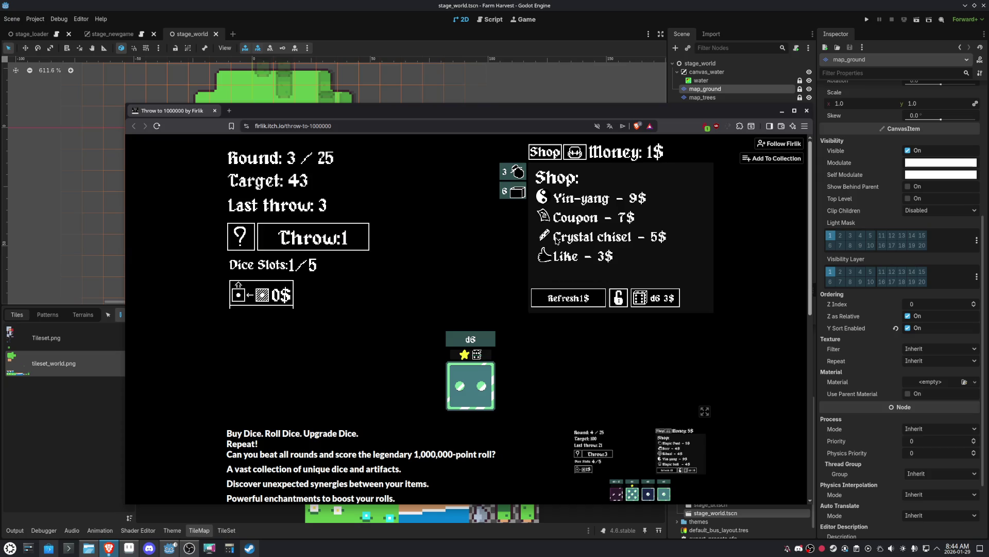
pyautogui.click(348, 246)
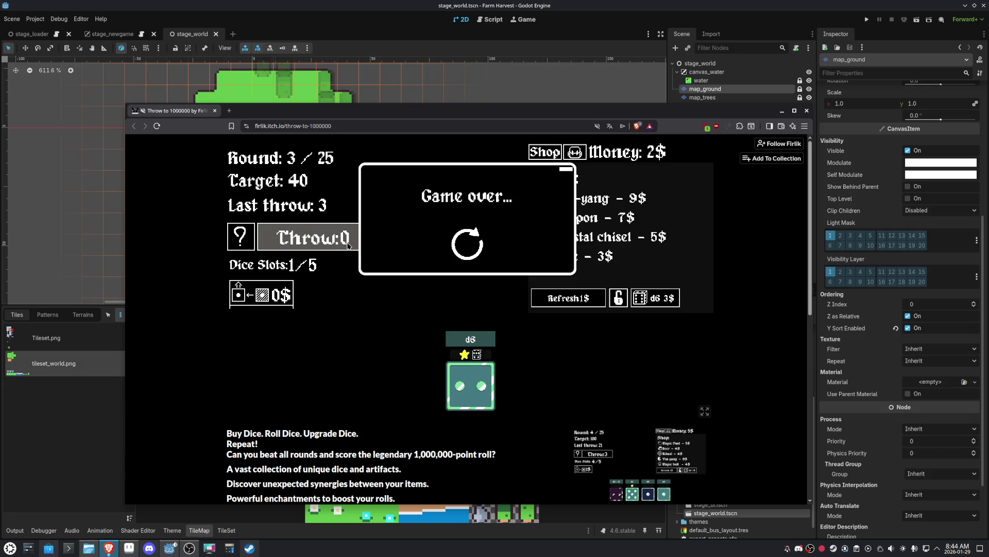
pyautogui.click(471, 246)
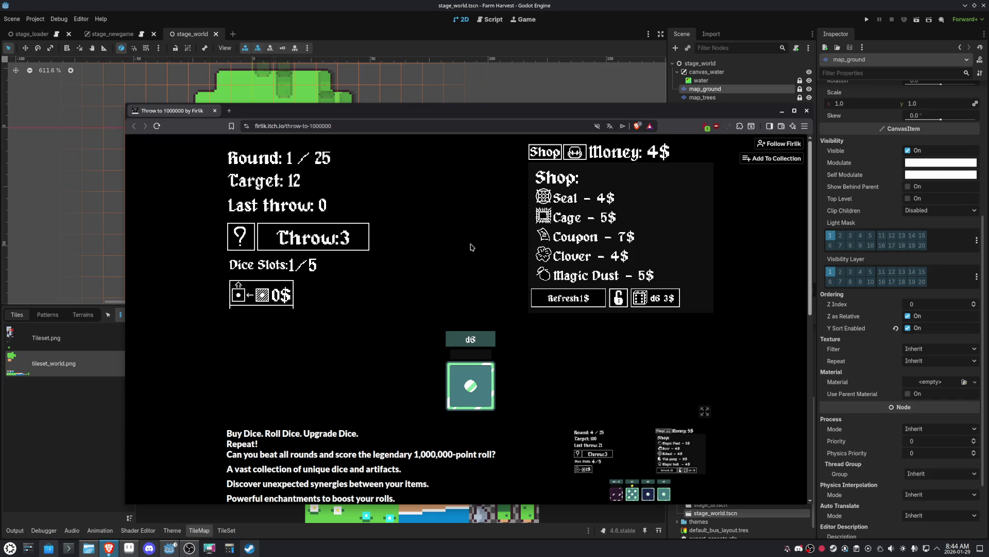
# - Buy a second d6, merge both d6s with Dice Upgrade, and roll twice to clear round 1
pyautogui.click(657, 304)
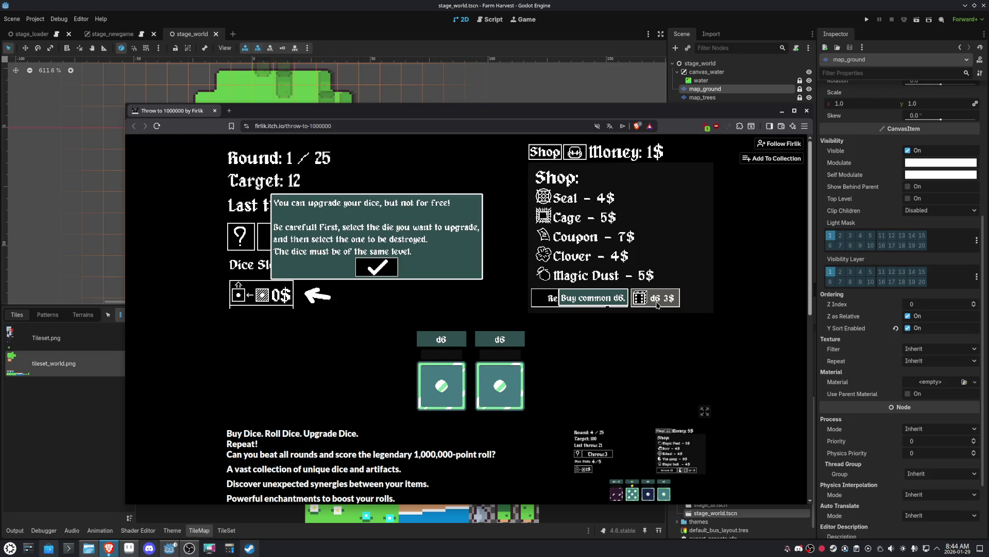
pyautogui.click(378, 265)
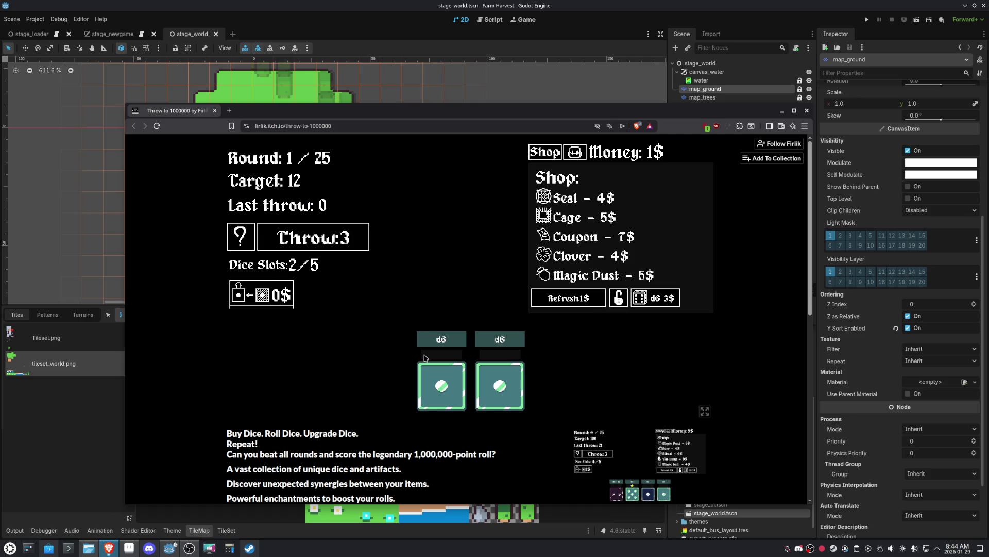
pyautogui.moveTo(426, 357)
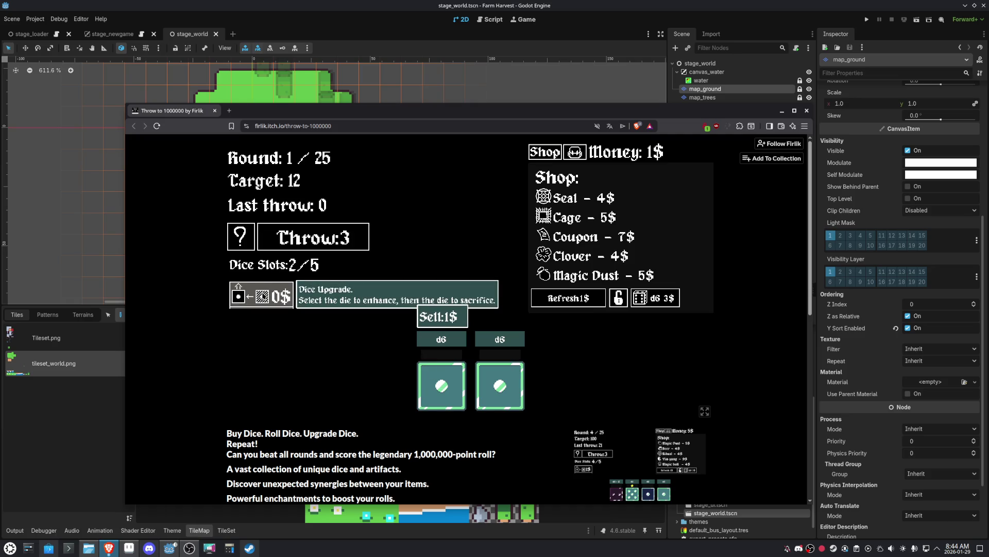
pyautogui.click(274, 299)
pyautogui.click(433, 399)
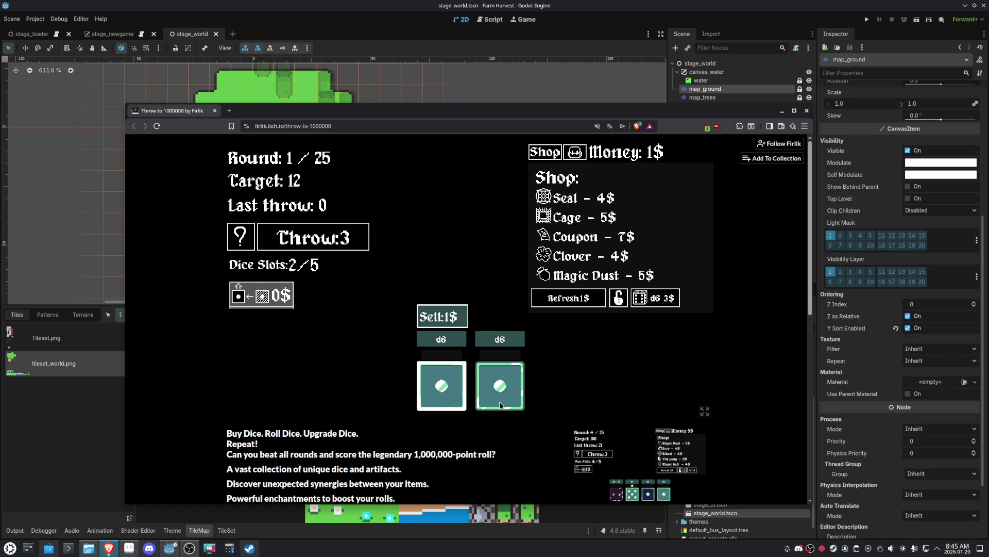
pyautogui.click(498, 400)
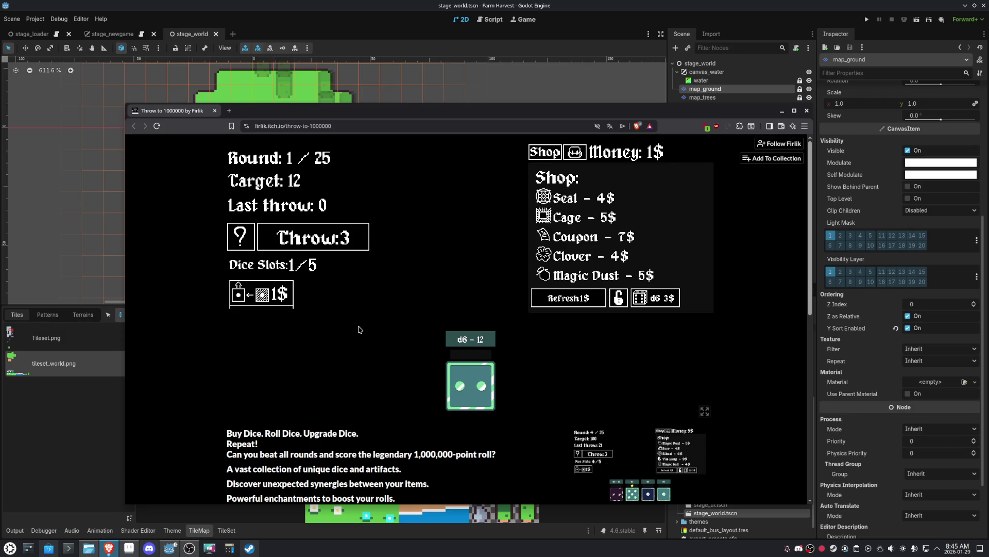
pyautogui.click(295, 246)
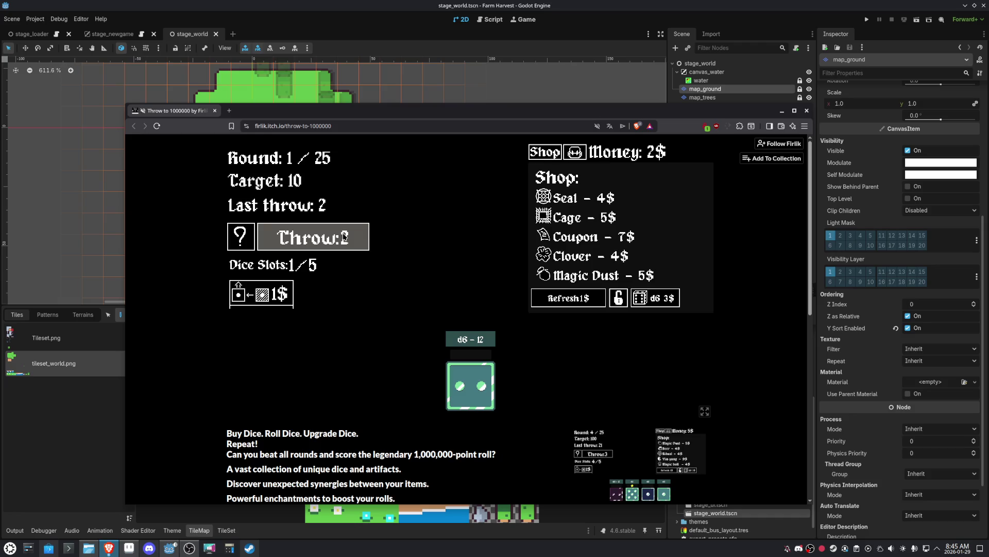
pyautogui.click(344, 237)
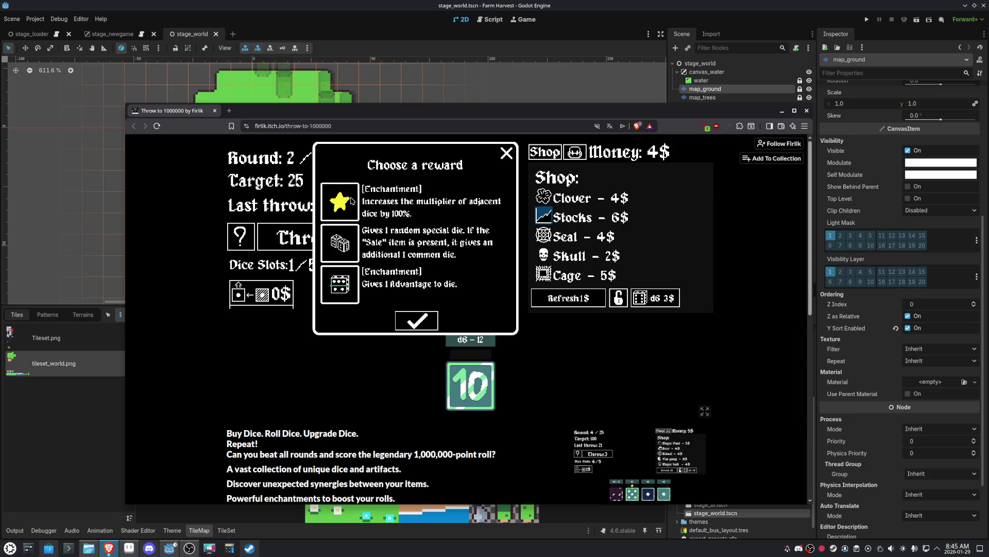
# - Enchant the die with Advantage, buy another d6, and throw through round 2
pyautogui.click(337, 293)
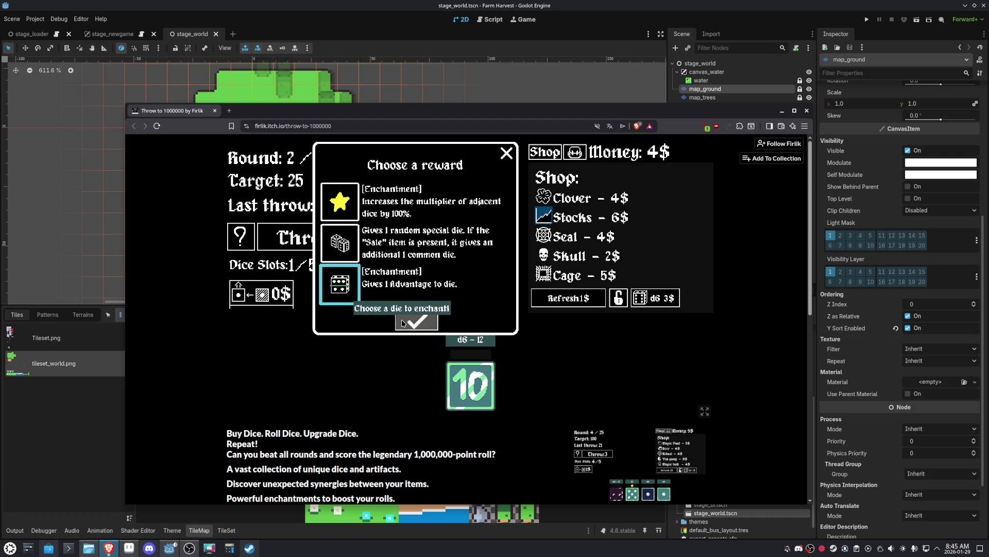
pyautogui.click(483, 396)
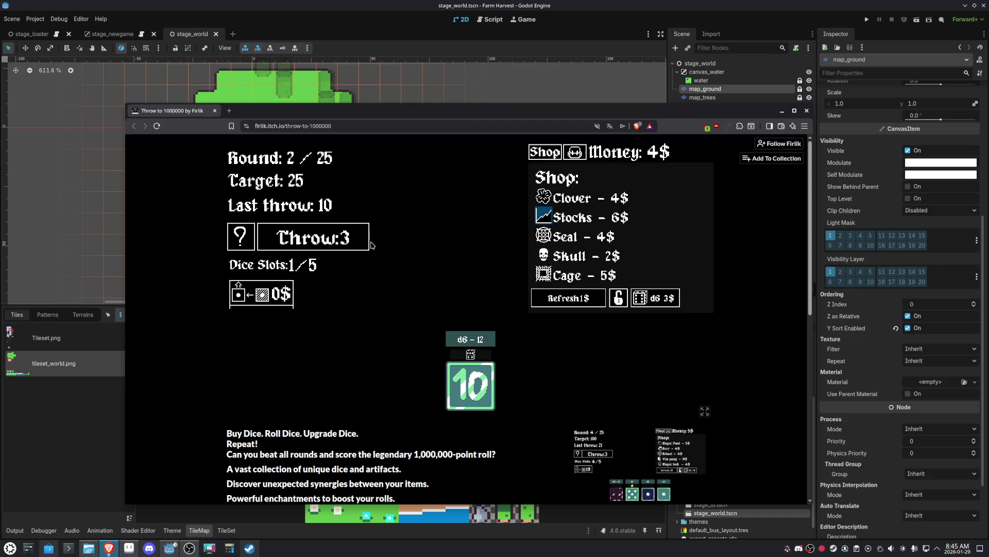
pyautogui.click(651, 304)
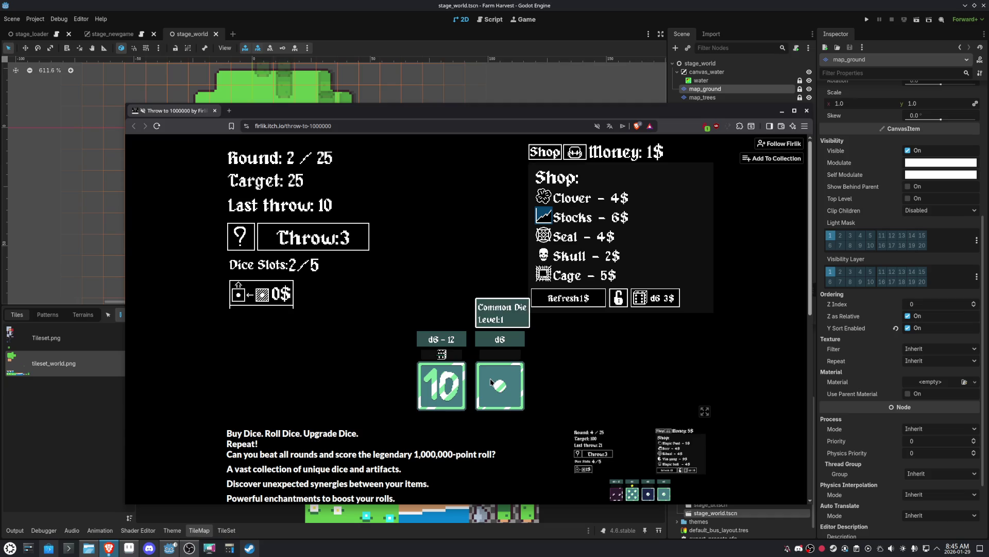
pyautogui.click(365, 248)
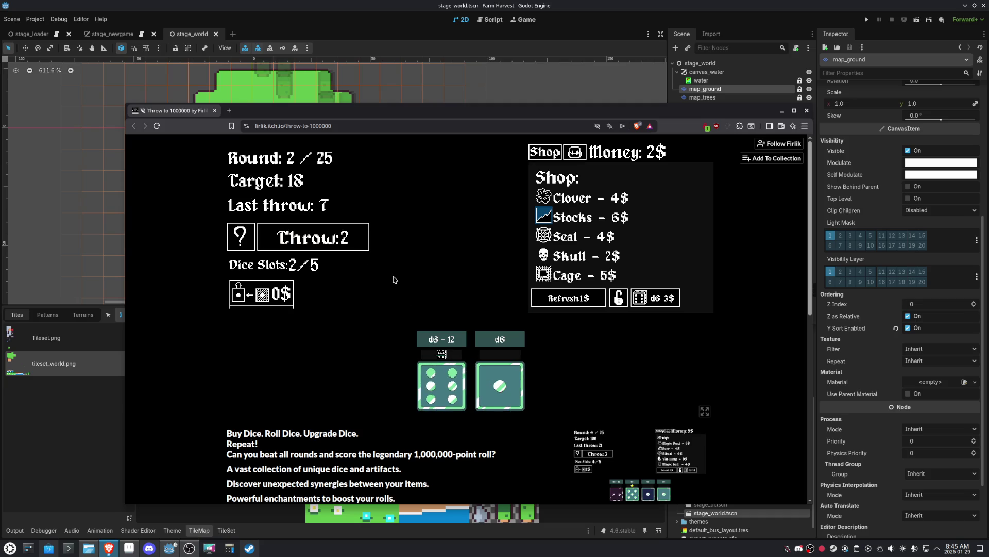
pyautogui.moveTo(450, 386)
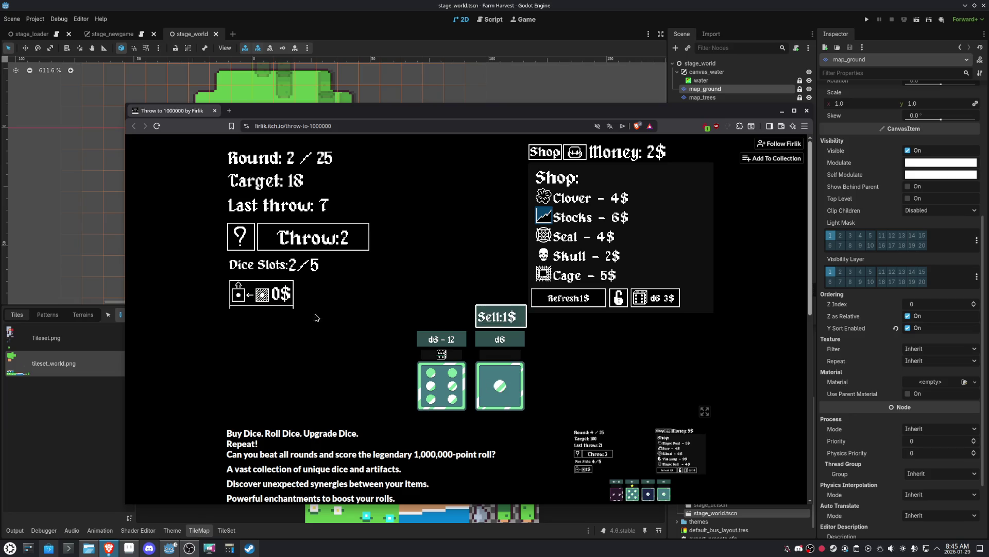
pyautogui.moveTo(497, 385)
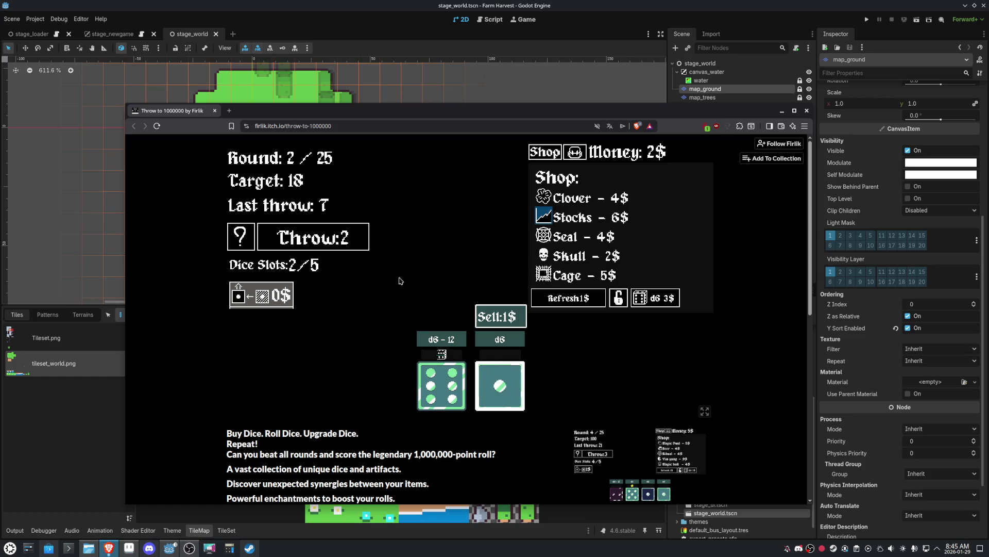
pyautogui.click(346, 246)
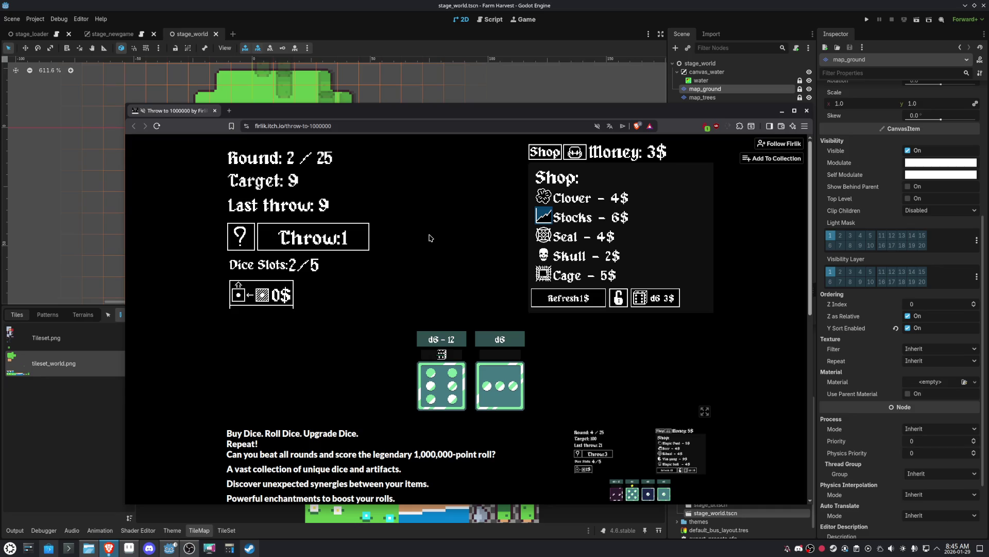
pyautogui.click(350, 237)
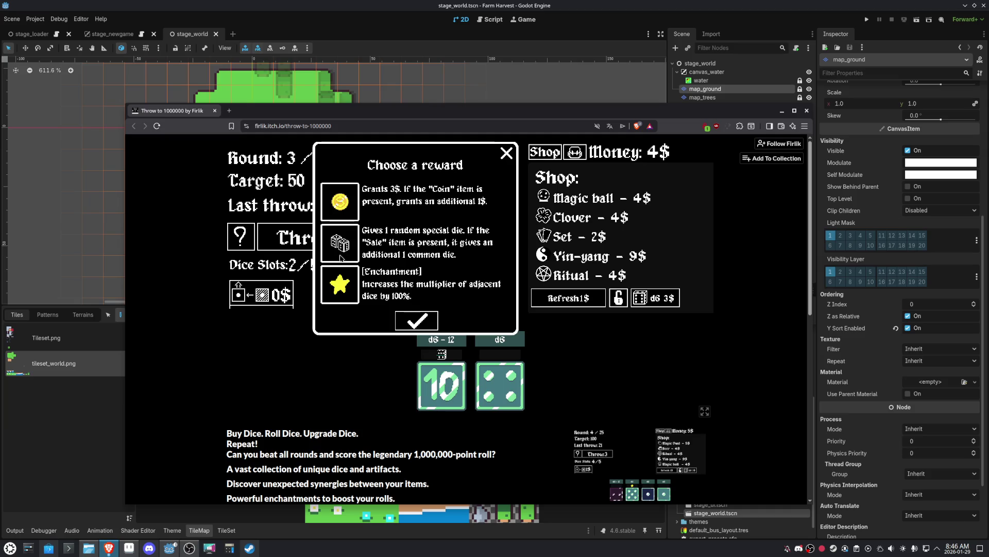
# - Put the star multiplier enchantment on the second d6 and roll
pyautogui.click(343, 281)
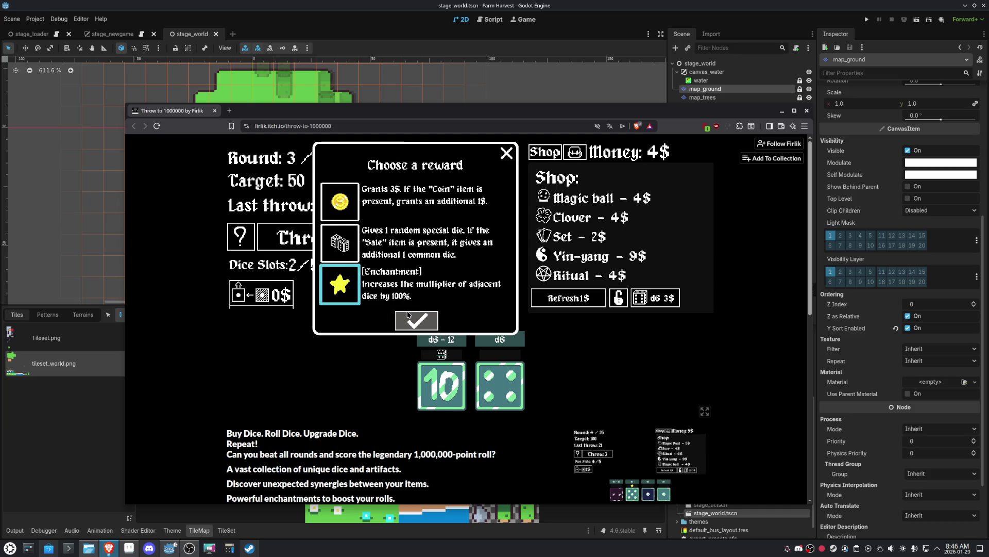
pyautogui.click(435, 375)
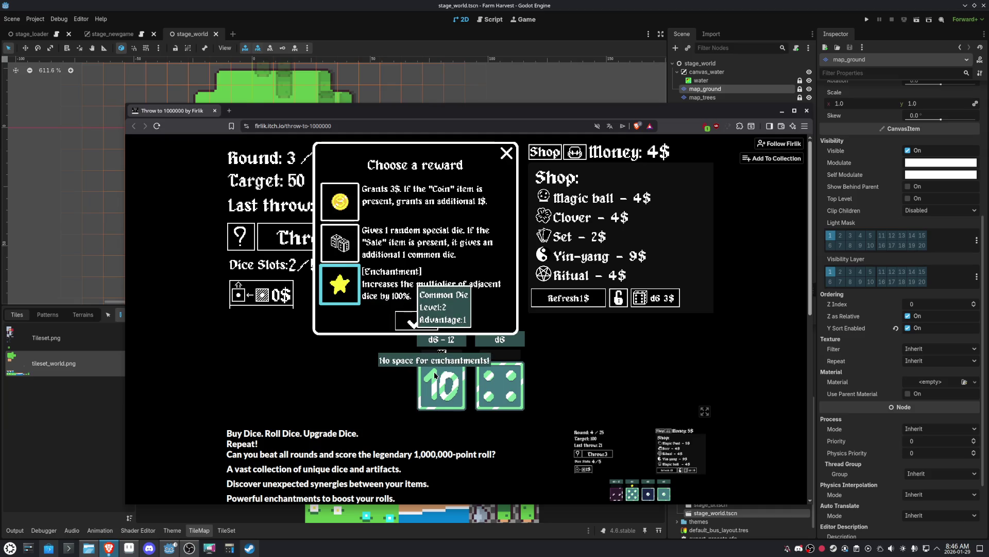
pyautogui.click(497, 382)
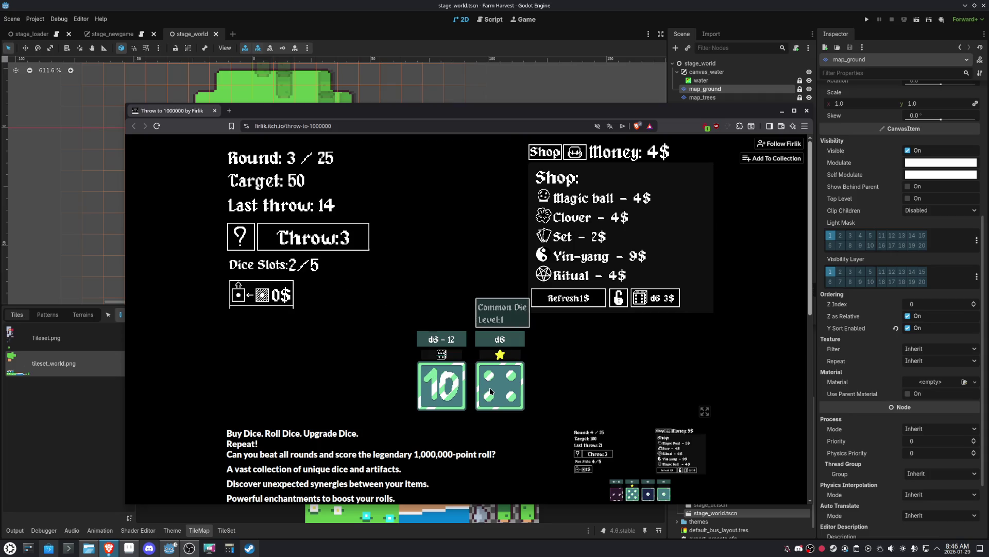
pyautogui.click(352, 242)
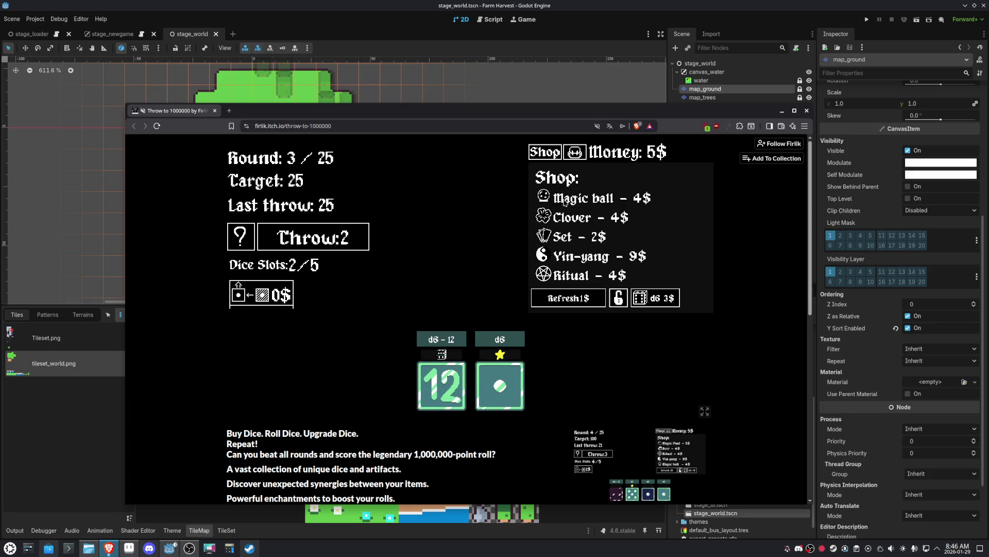
# - Buy the Magic ball artifact, try for another d6, and roll to clear round 3
pyautogui.moveTo(566, 201)
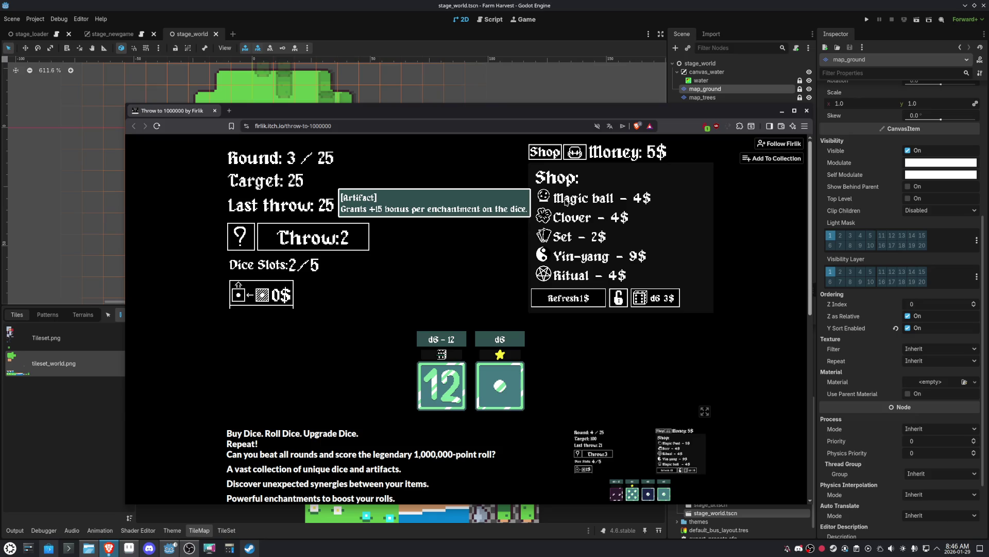
pyautogui.click(566, 201)
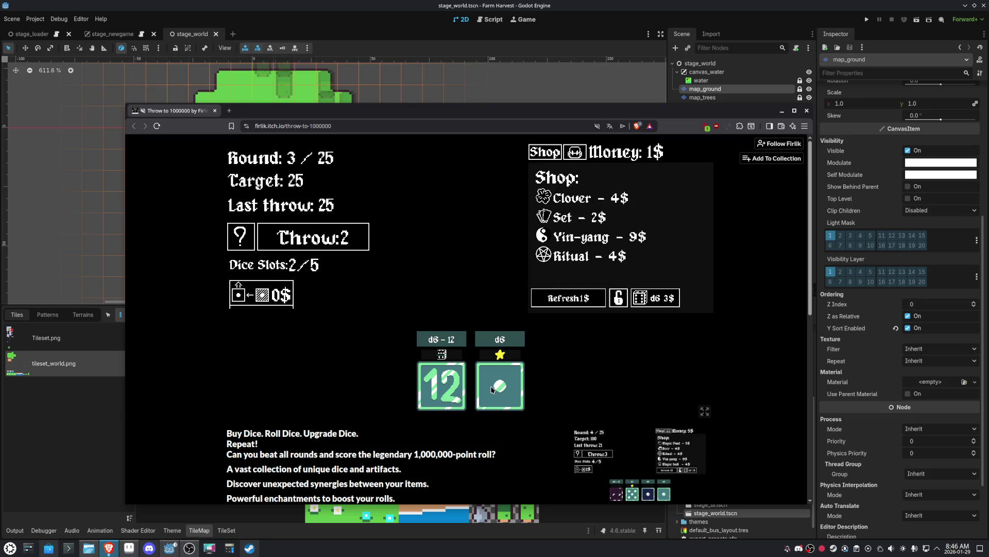
pyautogui.moveTo(492, 389)
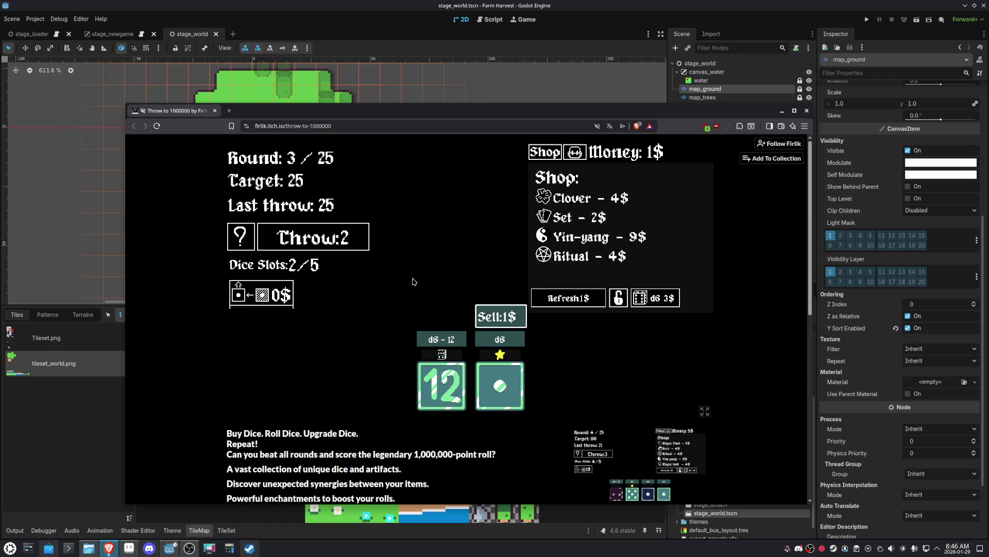
pyautogui.click(666, 299)
pyautogui.click(334, 244)
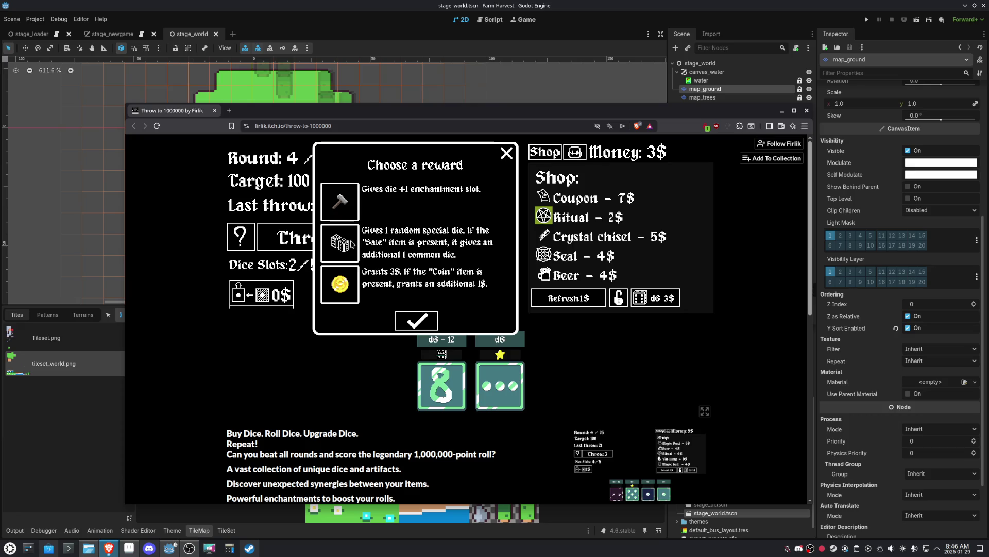
# - Take the extra enchantment slot reward and give it to the d6
pyautogui.click(352, 198)
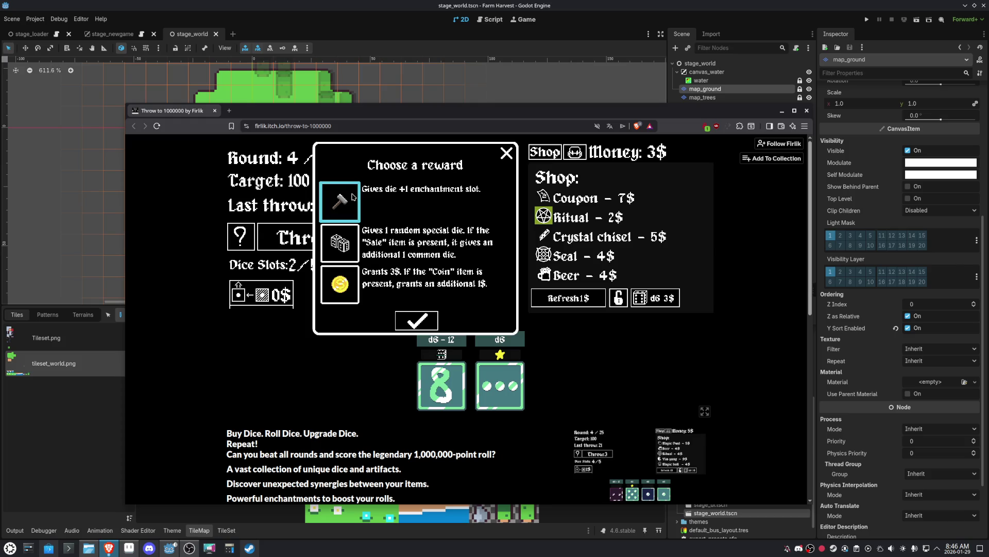
pyautogui.click(412, 322)
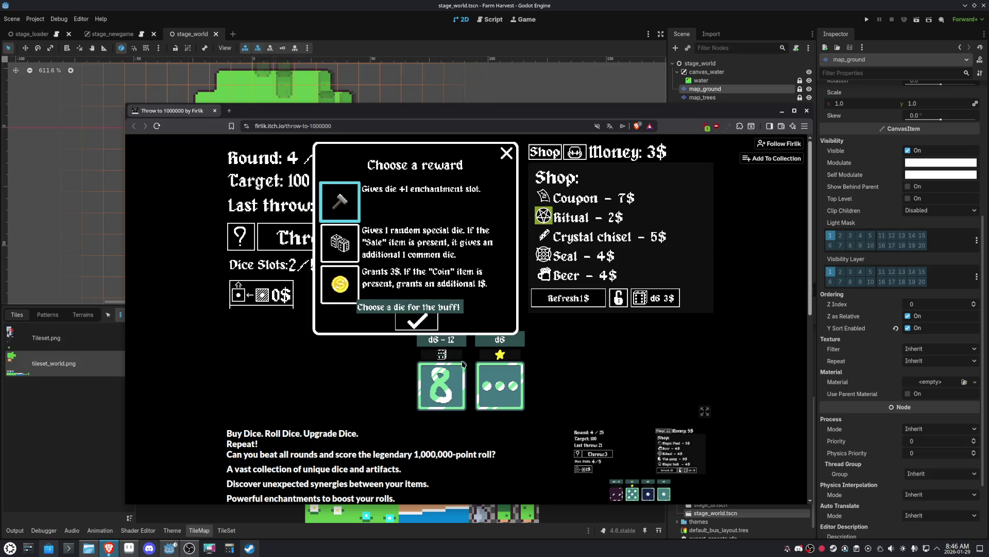
pyautogui.click(491, 386)
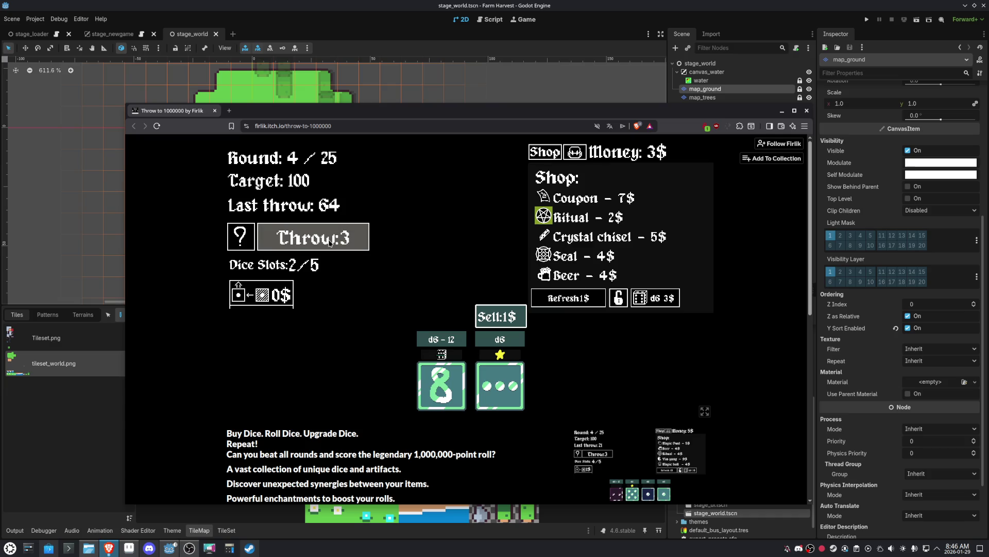
# - Buy a third d6, select it, and throw twice to clear round 4
pyautogui.click(651, 299)
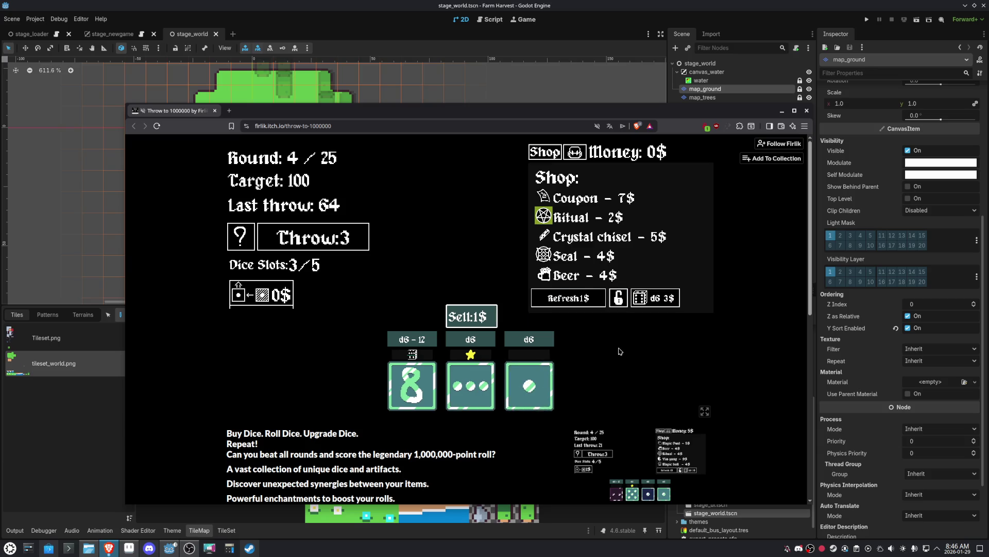
pyautogui.click(348, 244)
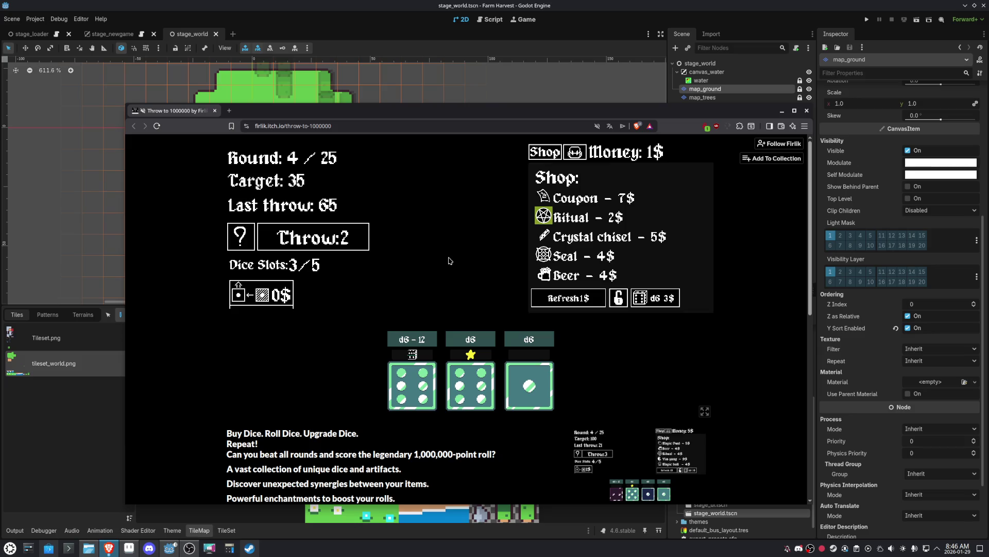
pyautogui.click(528, 381)
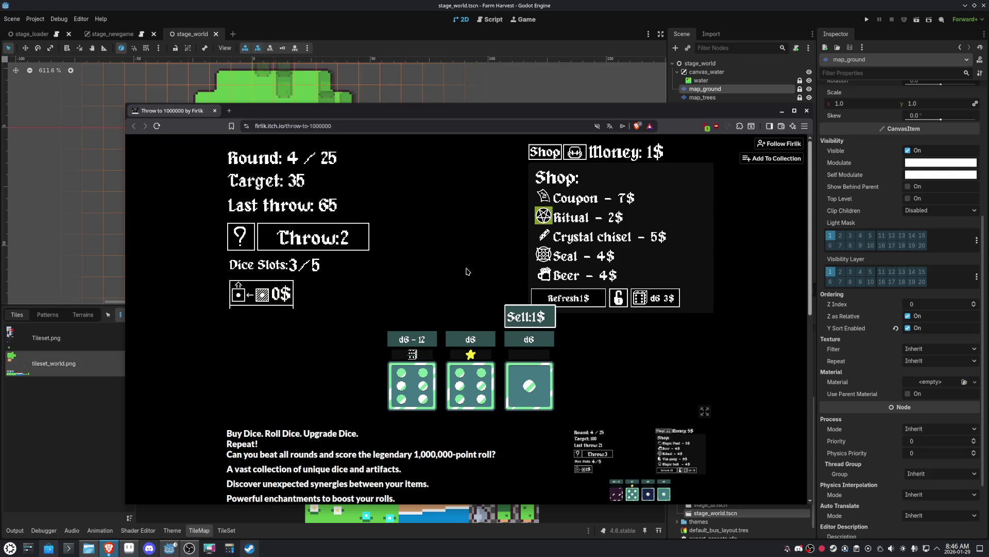
pyautogui.click(347, 238)
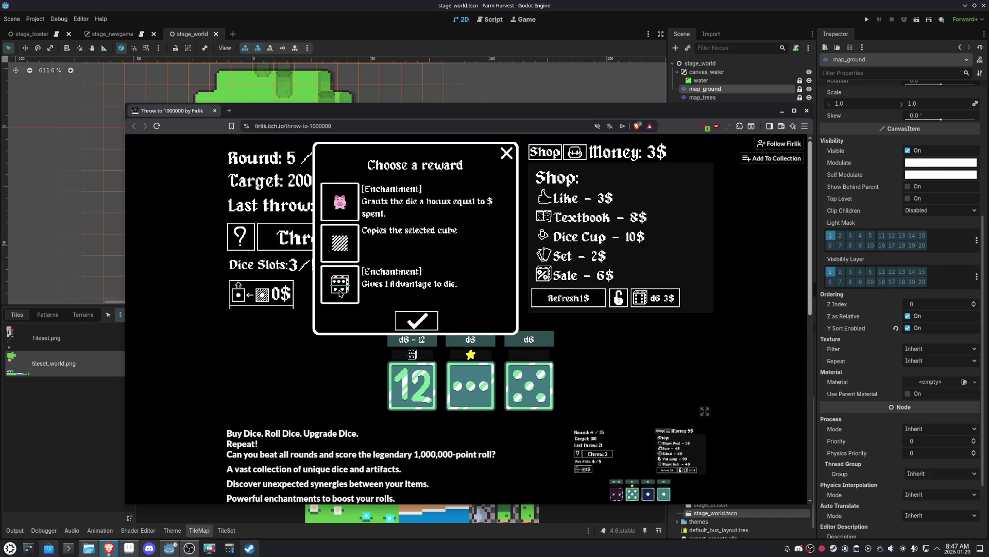
# - Take the die-copying reward for a fourth die, then throw the four dice twice
pyautogui.click(343, 259)
pyautogui.click(420, 324)
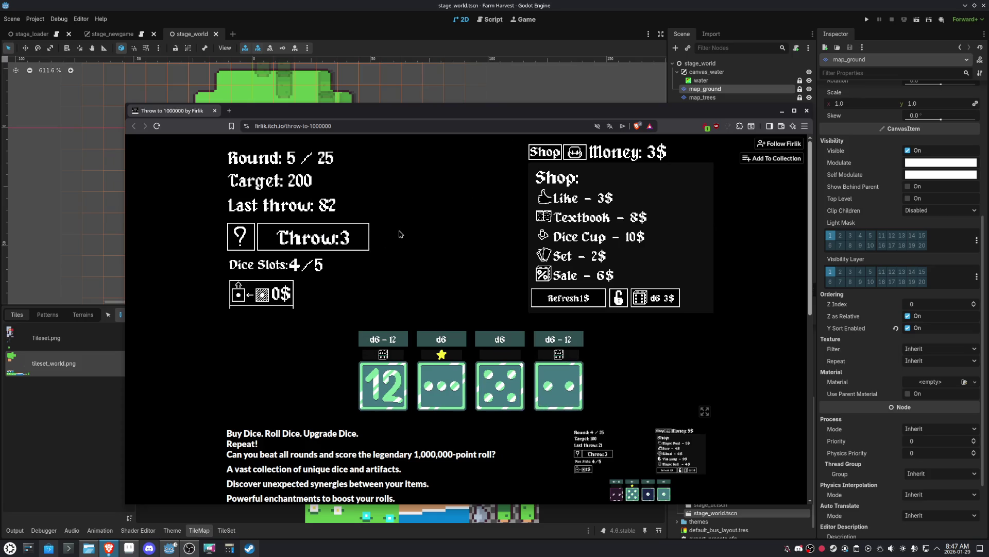
pyautogui.click(353, 238)
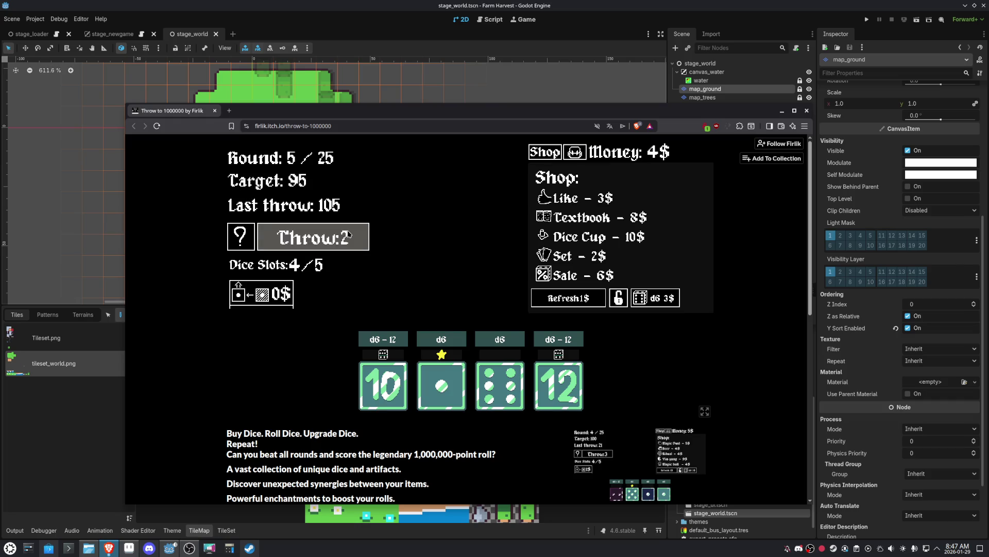
pyautogui.moveTo(438, 392)
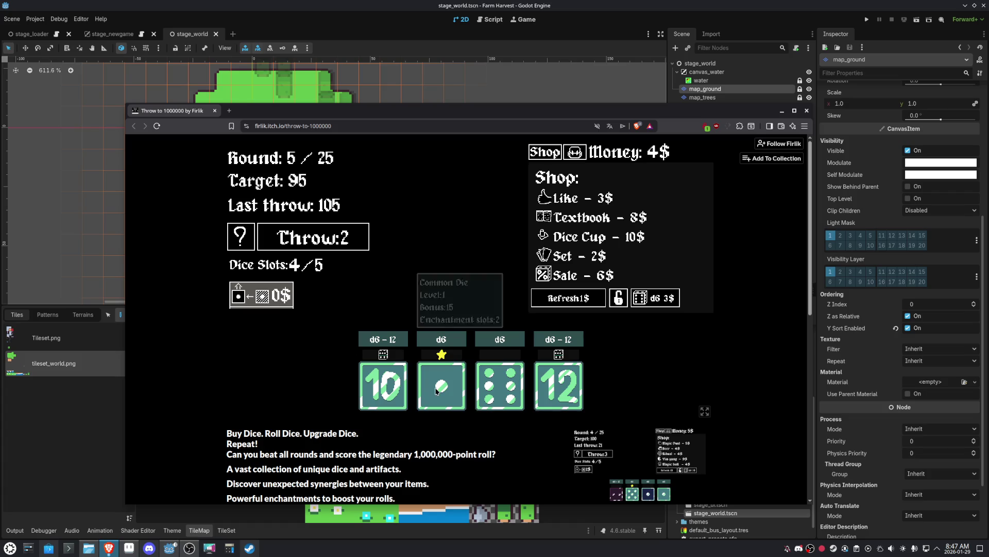
pyautogui.click(359, 248)
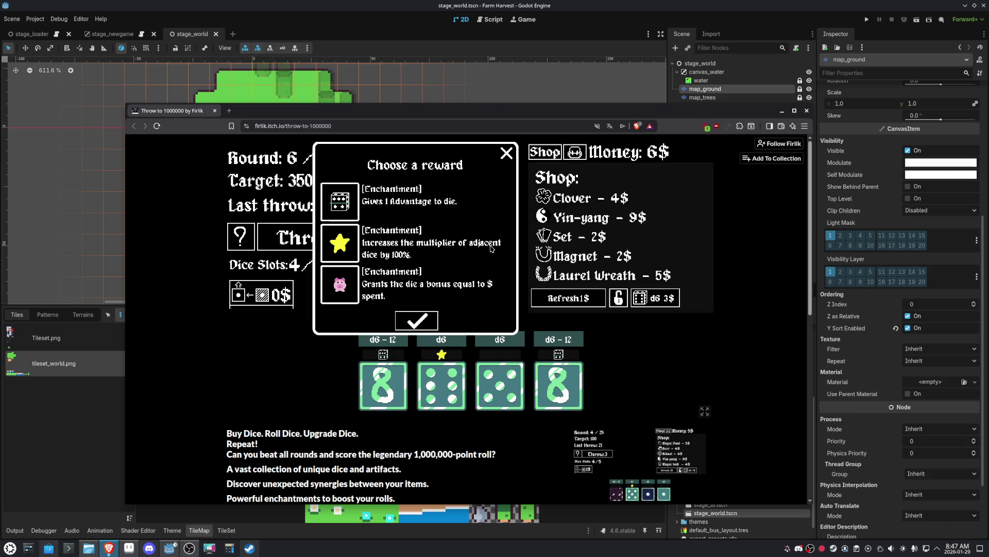
# - Apply the pig enchantment to the third die and roll
pyautogui.click(344, 246)
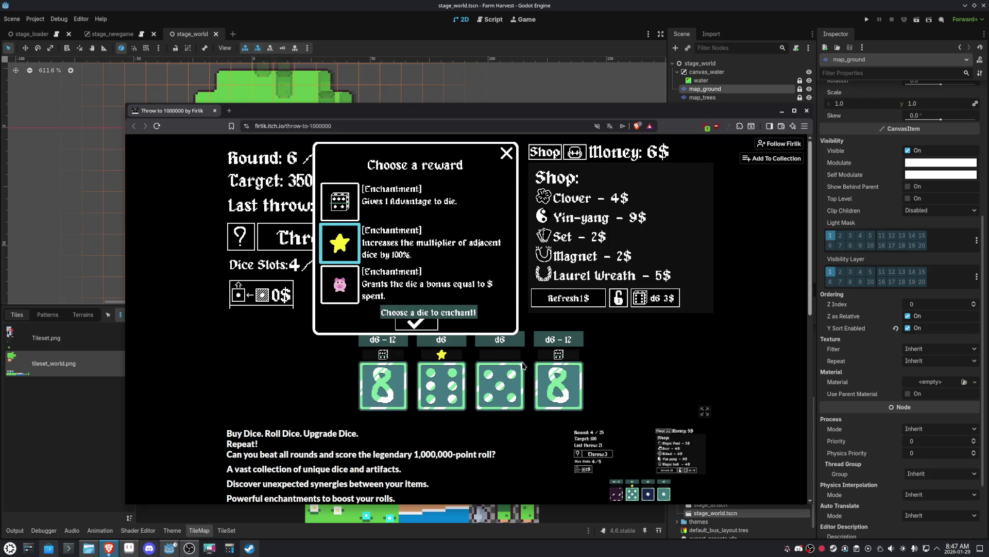
pyautogui.moveTo(551, 380)
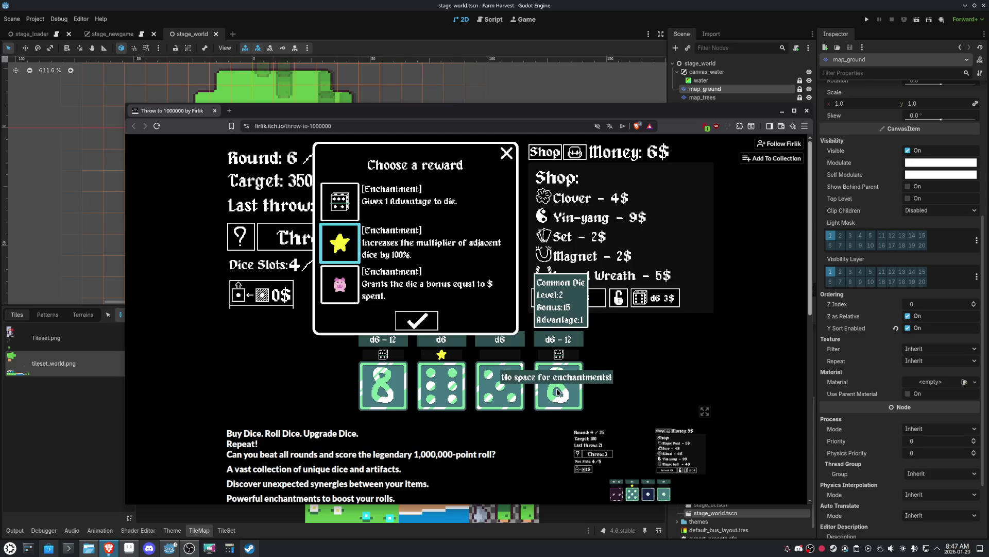
pyautogui.moveTo(503, 381)
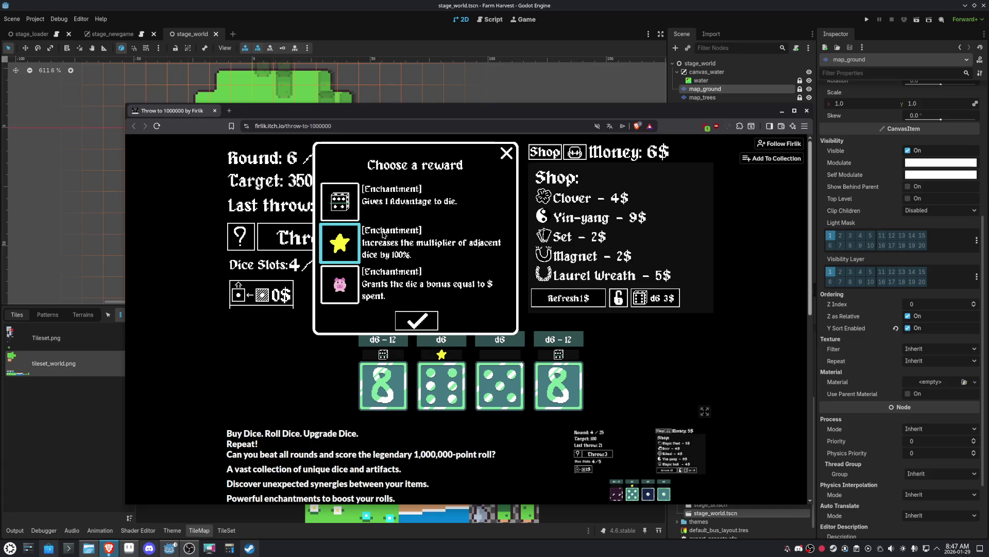
pyautogui.click(343, 296)
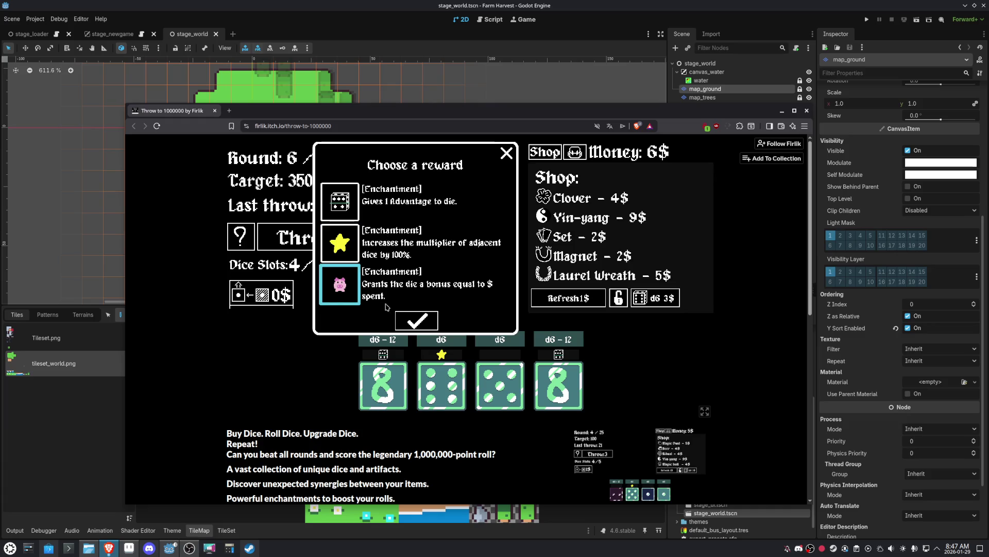
pyautogui.click(410, 319)
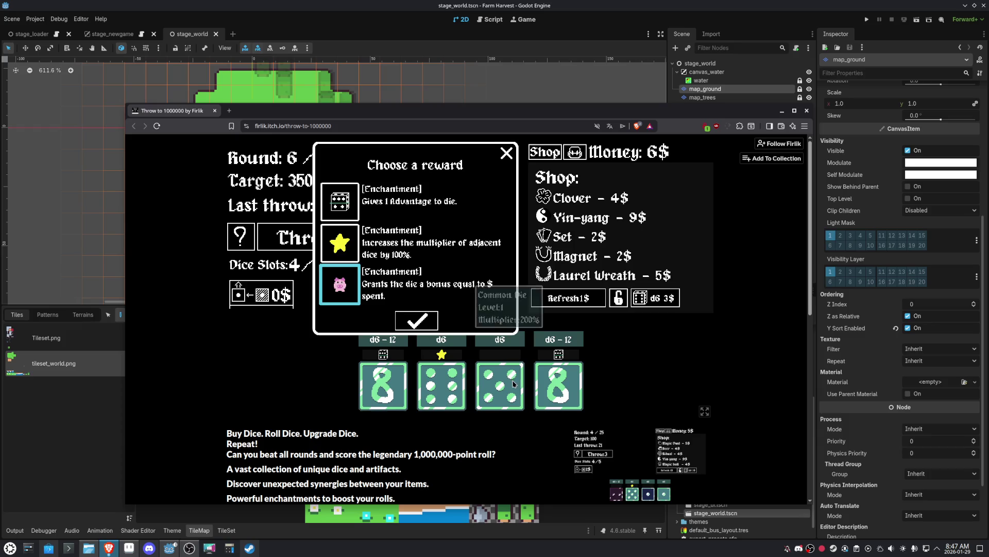
pyautogui.click(485, 359)
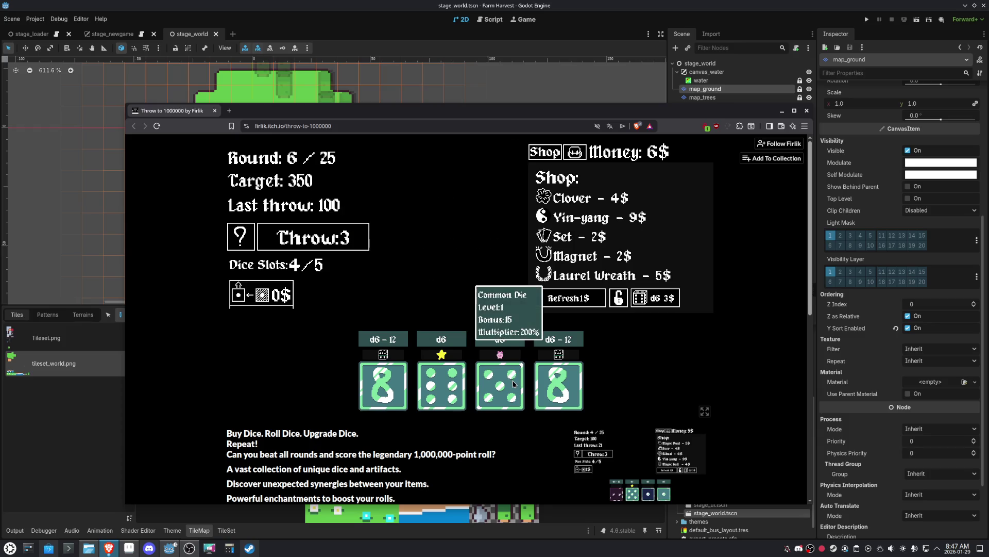
pyautogui.click(351, 246)
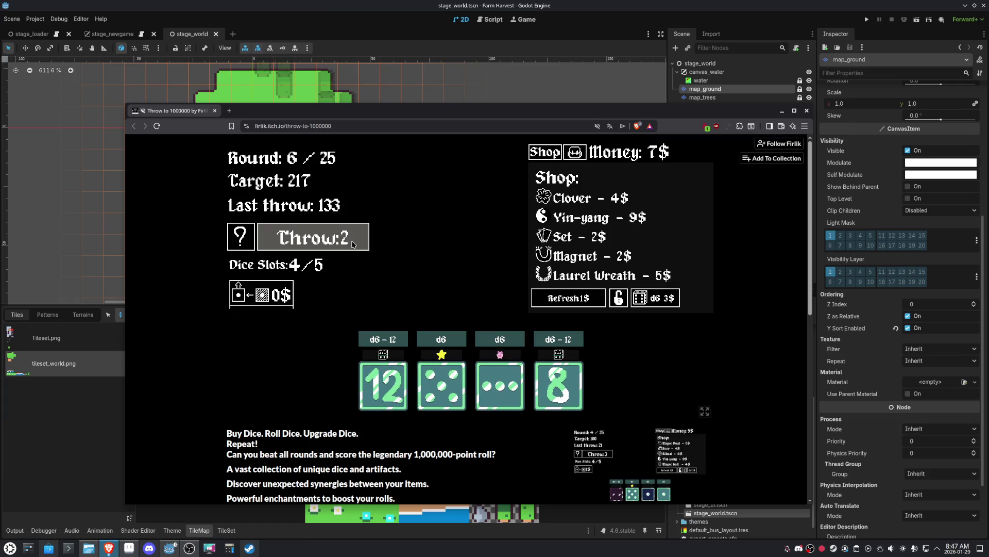
# - Buy the Clover and Set artifacts between throws, finishing round 6
pyautogui.moveTo(571, 205)
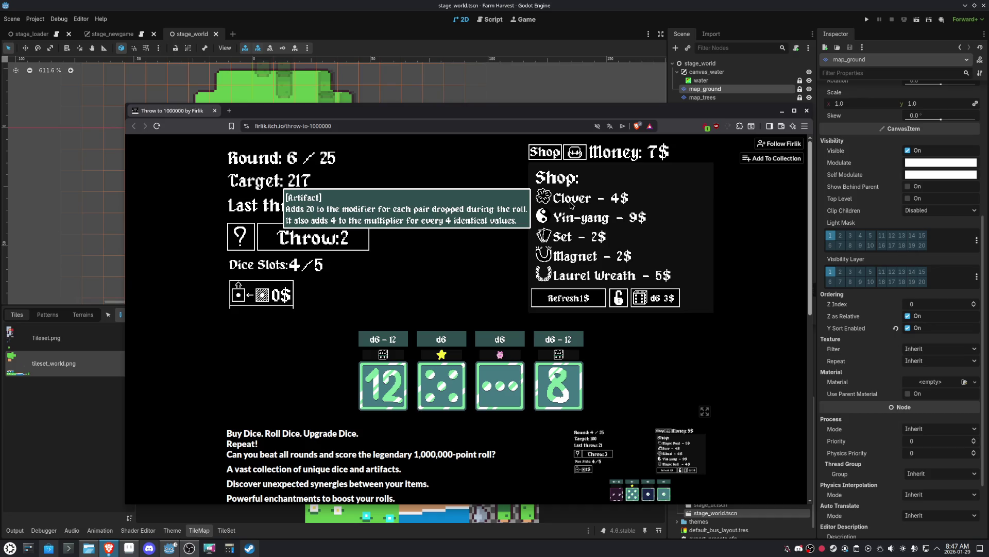
pyautogui.click(570, 205)
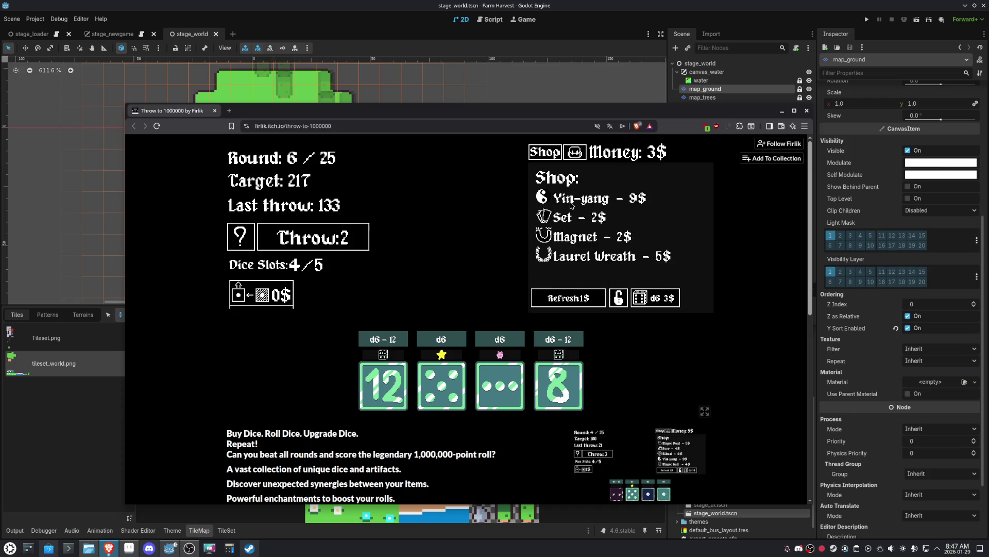
pyautogui.click(346, 246)
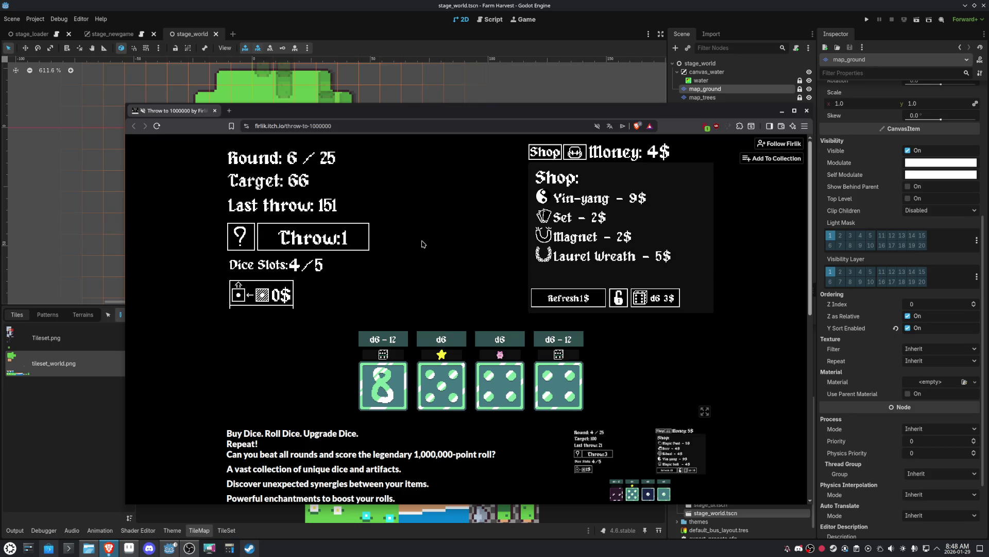
pyautogui.moveTo(559, 237)
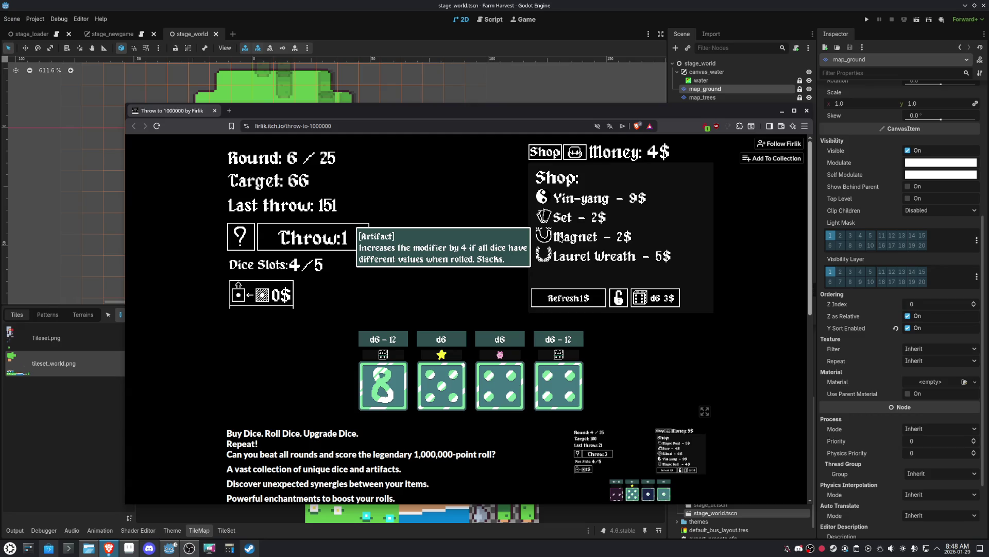
pyautogui.moveTo(565, 219)
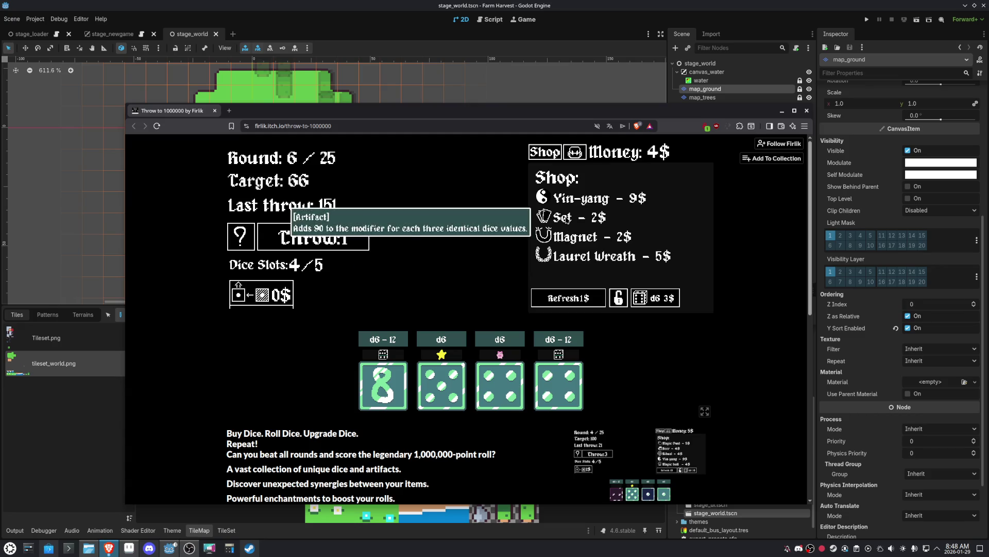
pyautogui.click(565, 219)
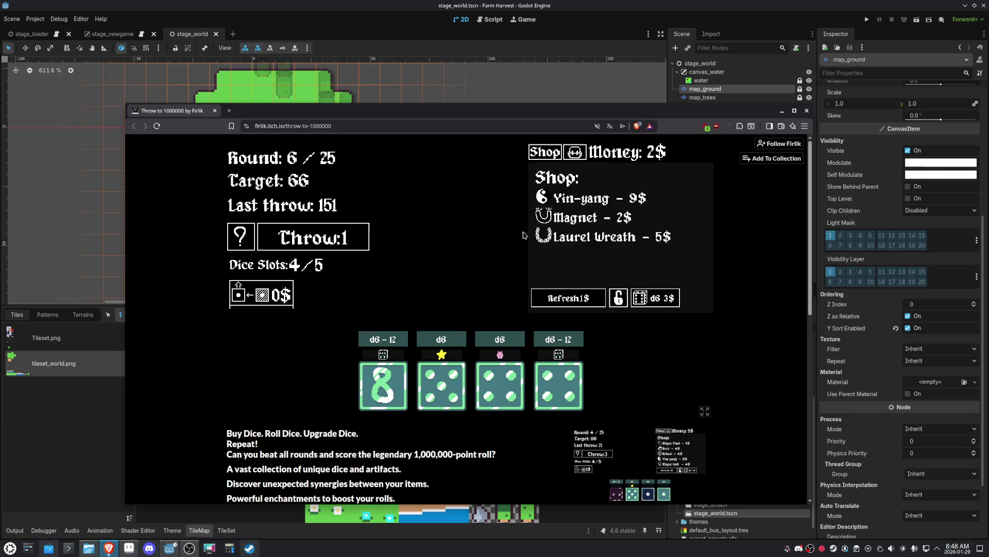
pyautogui.click(315, 238)
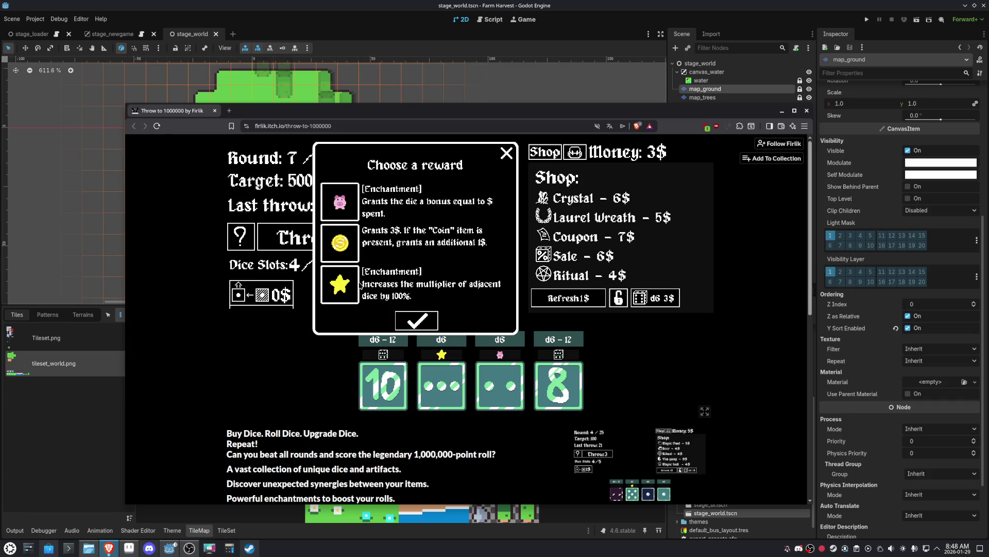
# - Take the coin reward, buy a fifth d6, and roll the five dice
pyautogui.click(342, 242)
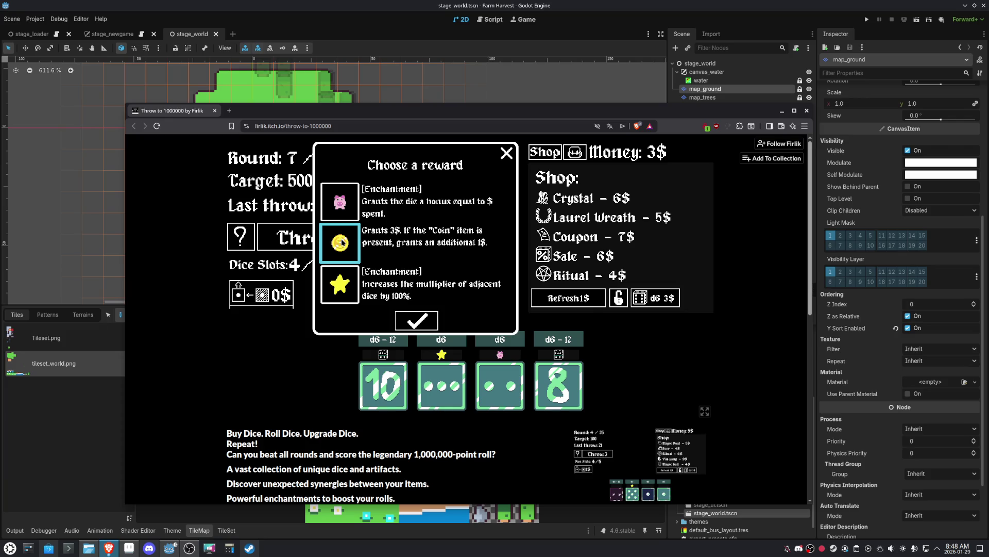
pyautogui.click(415, 320)
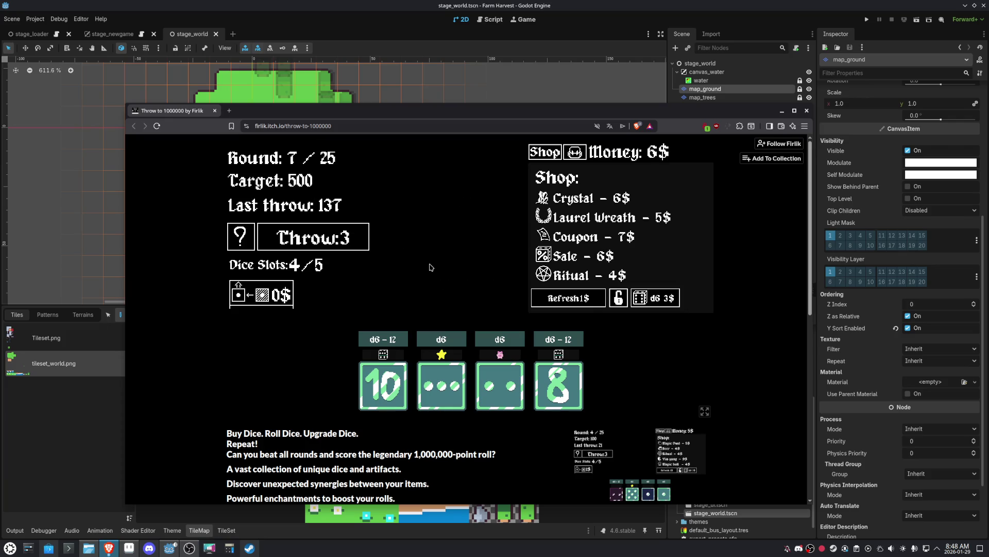
pyautogui.moveTo(565, 201)
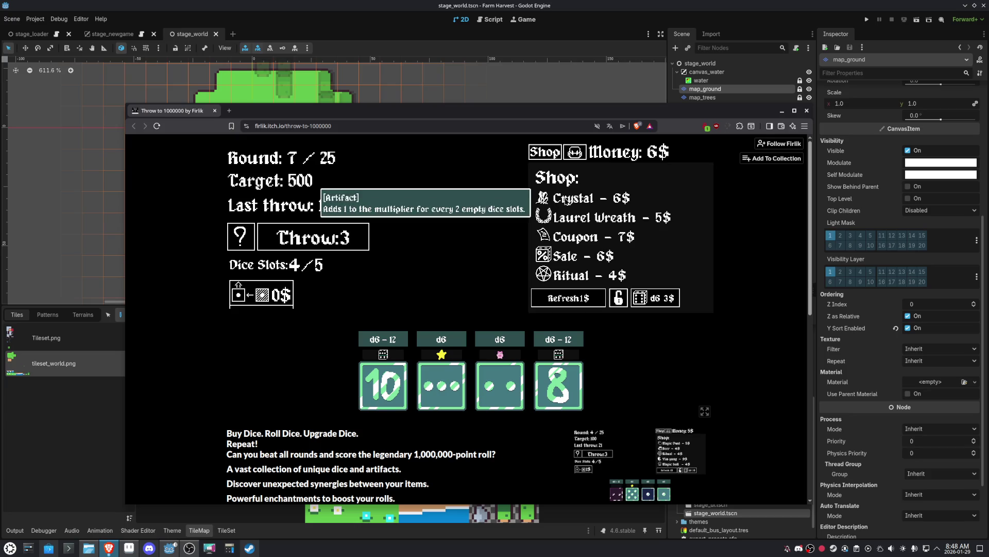
pyautogui.moveTo(568, 219)
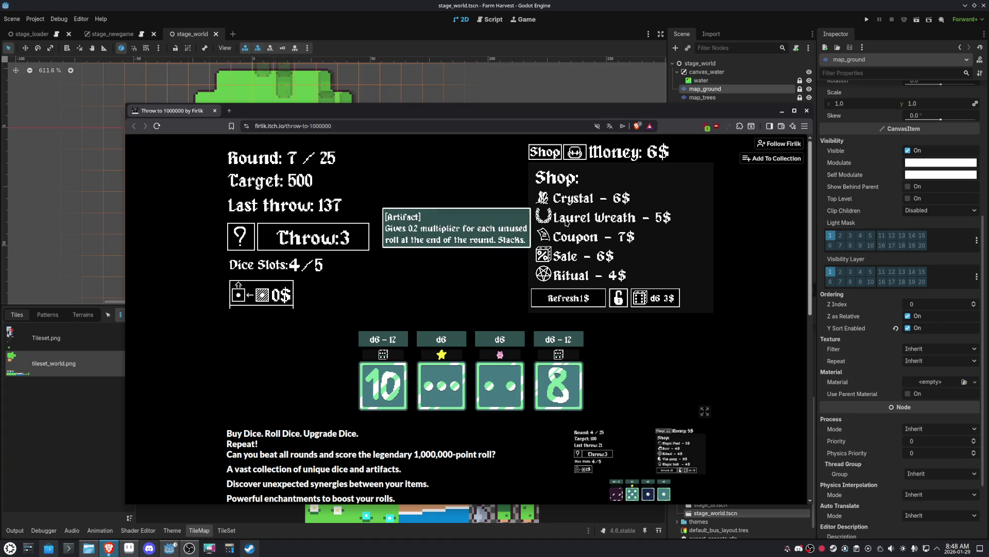
pyautogui.moveTo(562, 244)
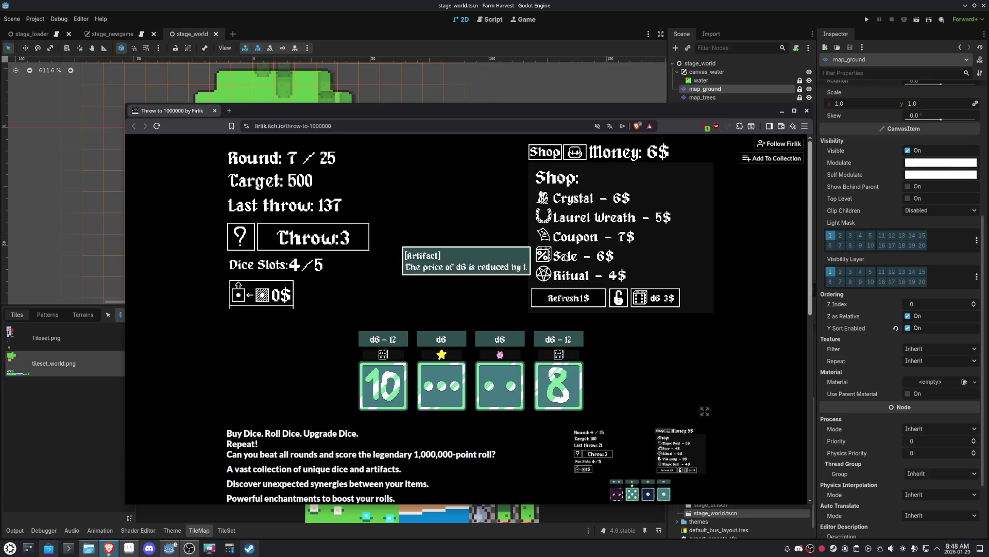
pyautogui.click(674, 305)
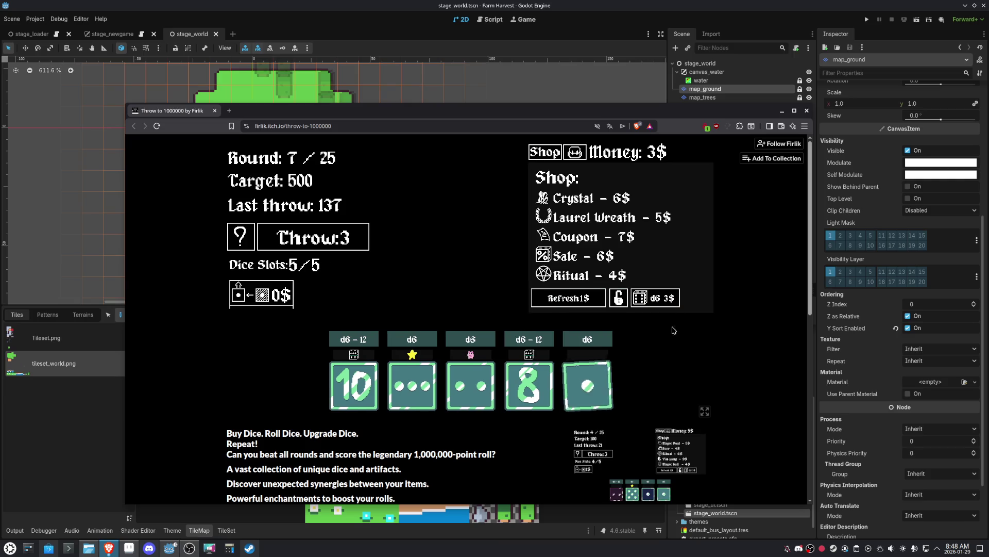
pyautogui.click(335, 238)
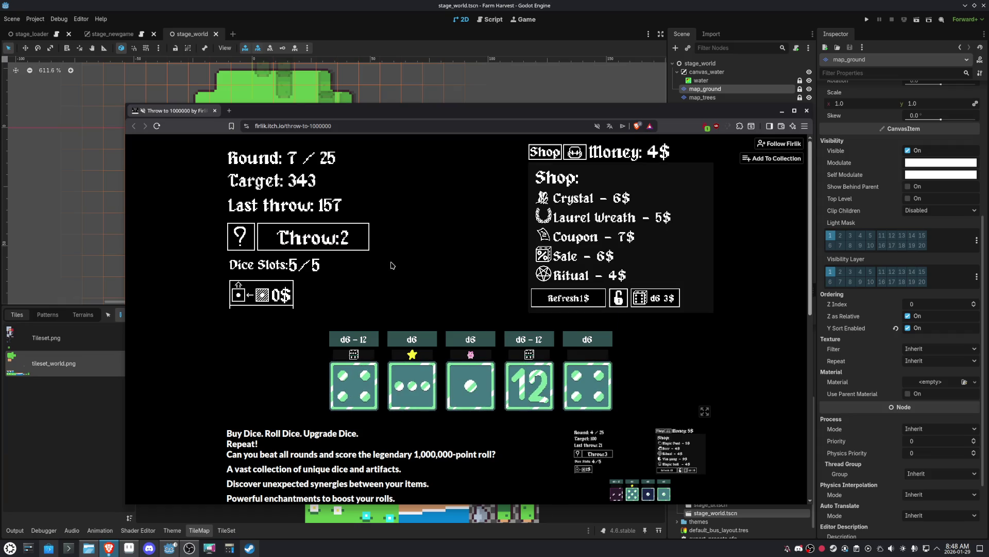
# - Refresh the shop, buy Magnet, upgrade the fifth die, use the final throw, and restart
pyautogui.moveTo(581, 383)
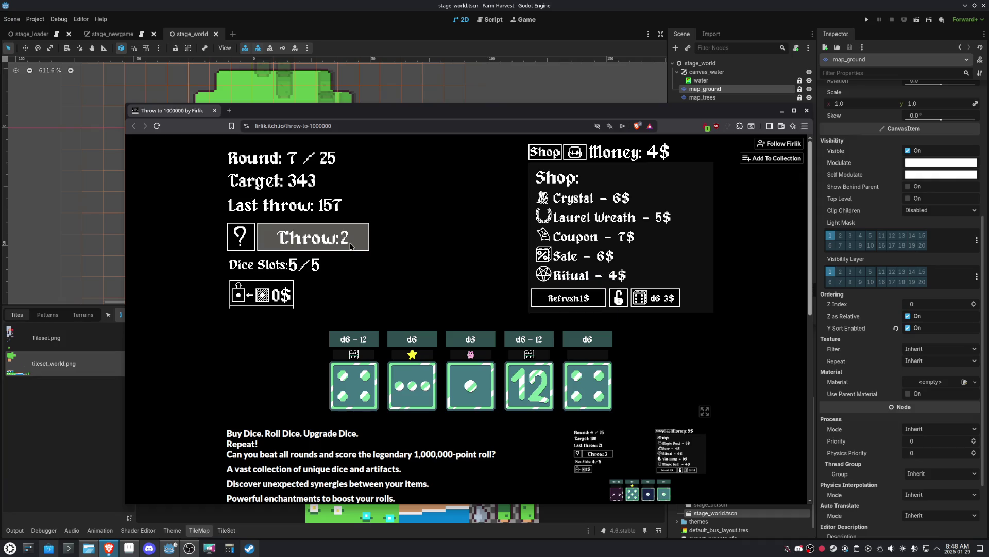
pyautogui.click(655, 298)
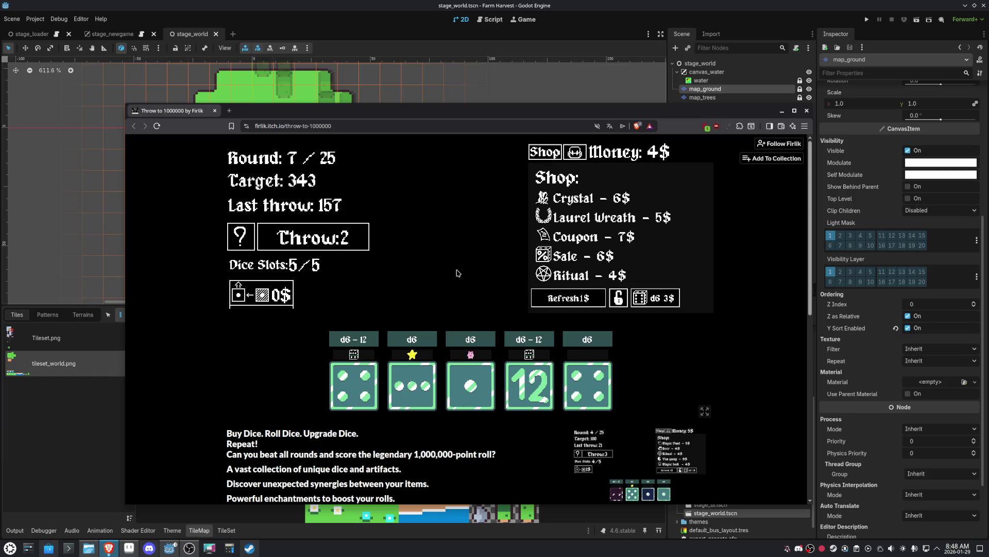
pyautogui.click(568, 298)
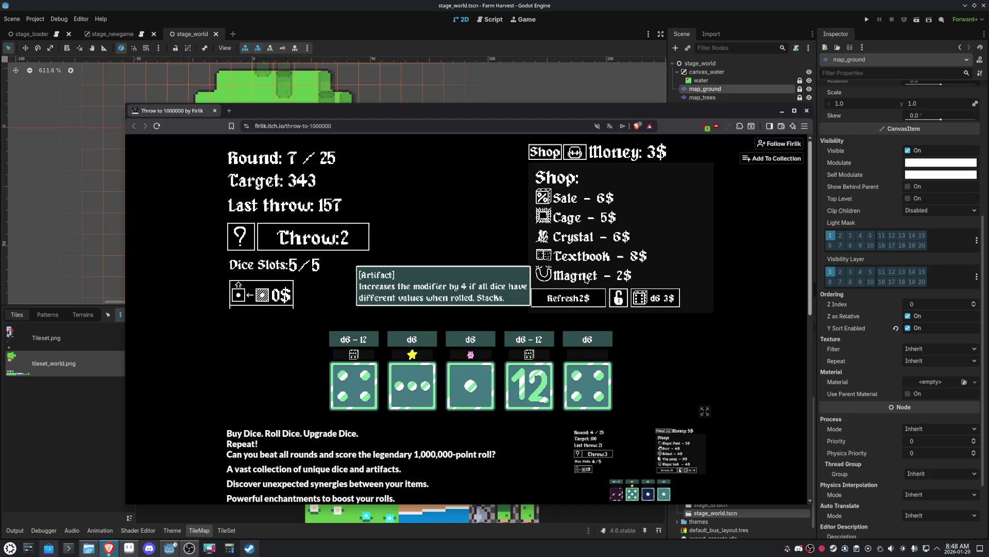
pyautogui.click(586, 279)
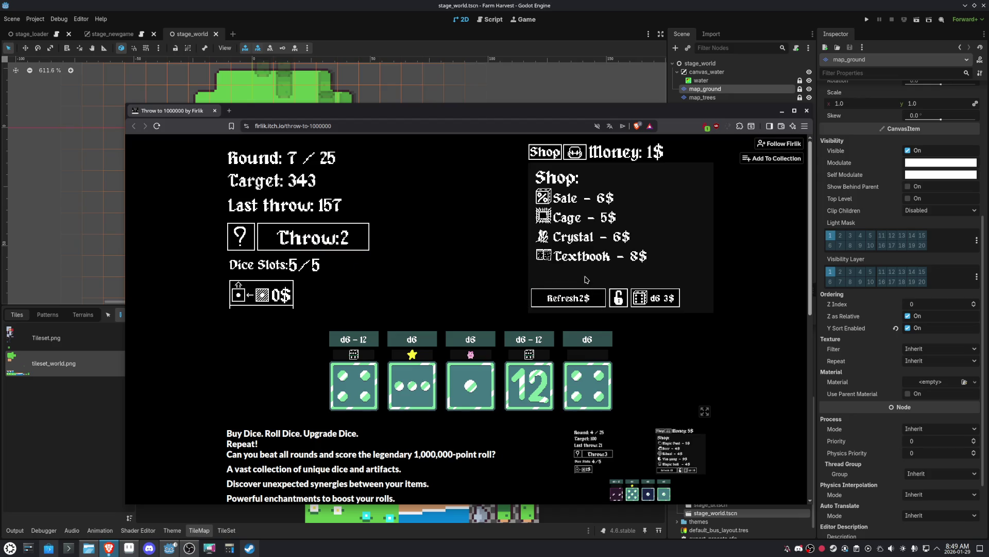
pyautogui.click(351, 236)
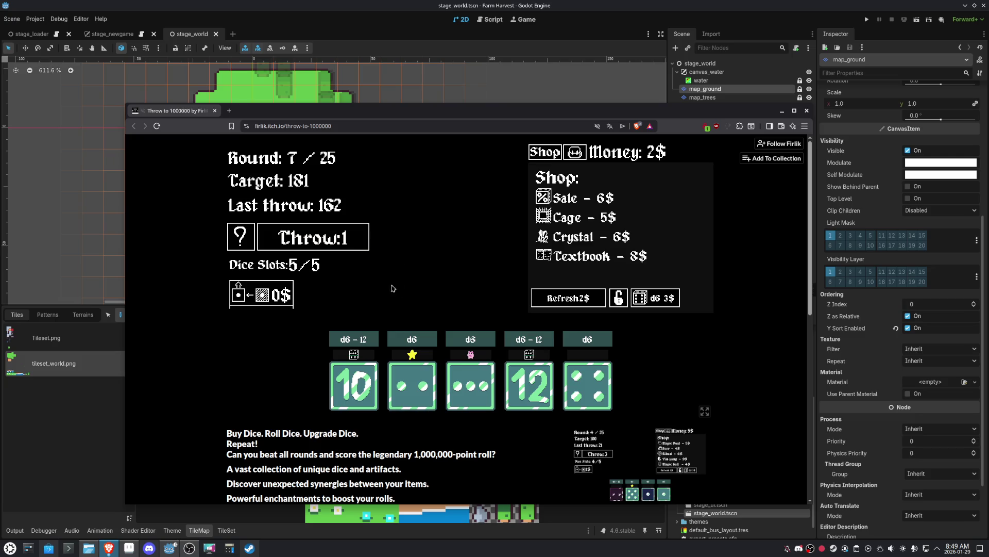
pyautogui.click(257, 295)
pyautogui.click(565, 368)
pyautogui.click(329, 233)
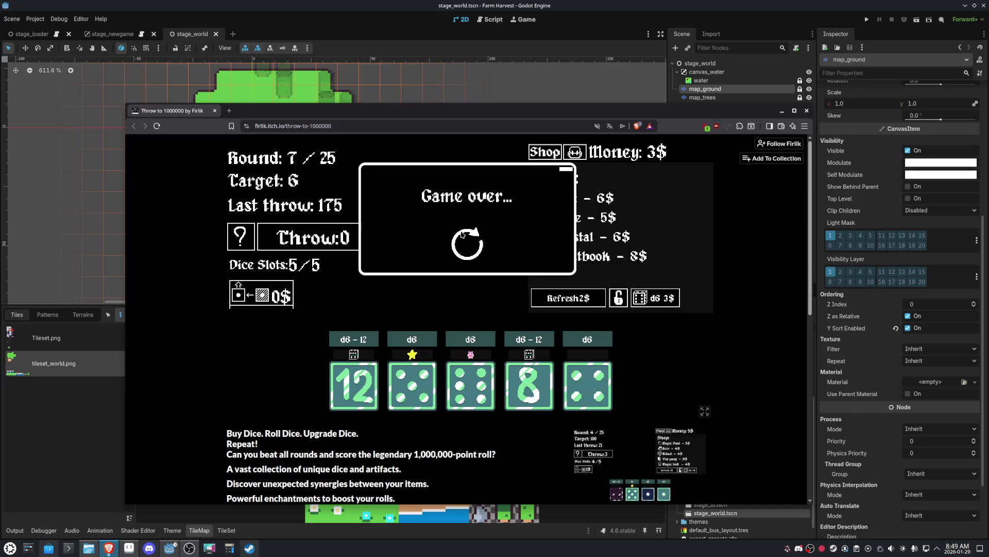
pyautogui.click(469, 245)
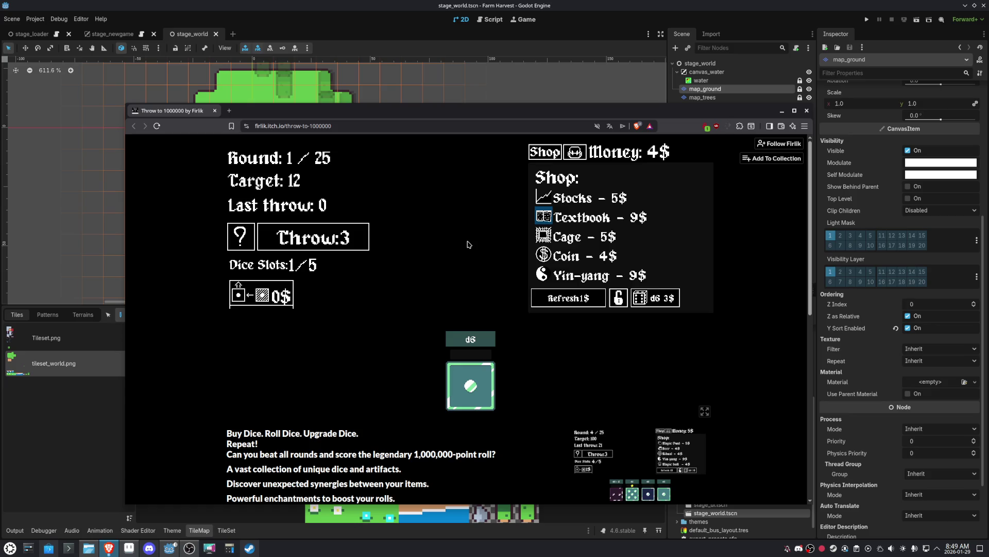
# - Scroll down to the game's description and expand, then collapse, the More information details
pyautogui.scroll(-5, 332, 340)
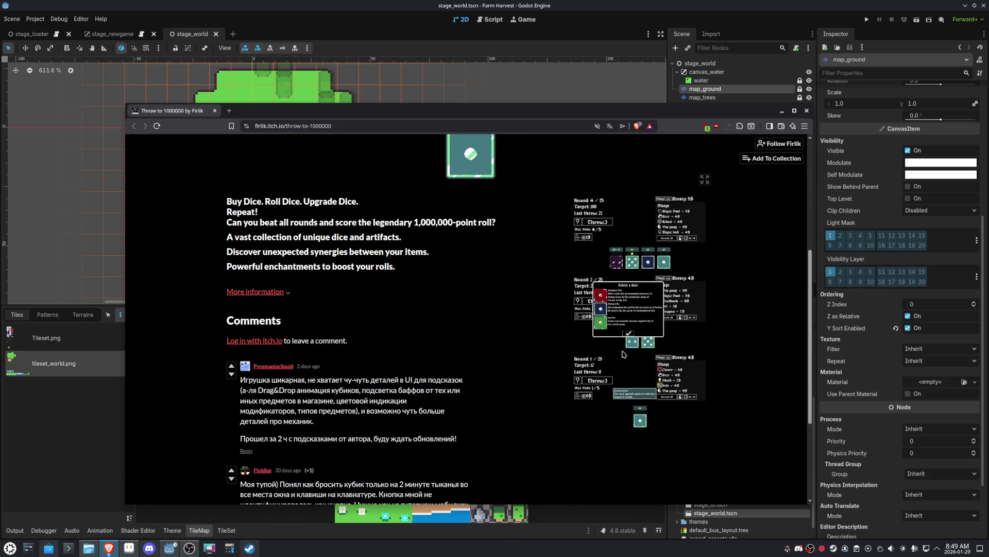
pyautogui.scroll(-2, 621, 350)
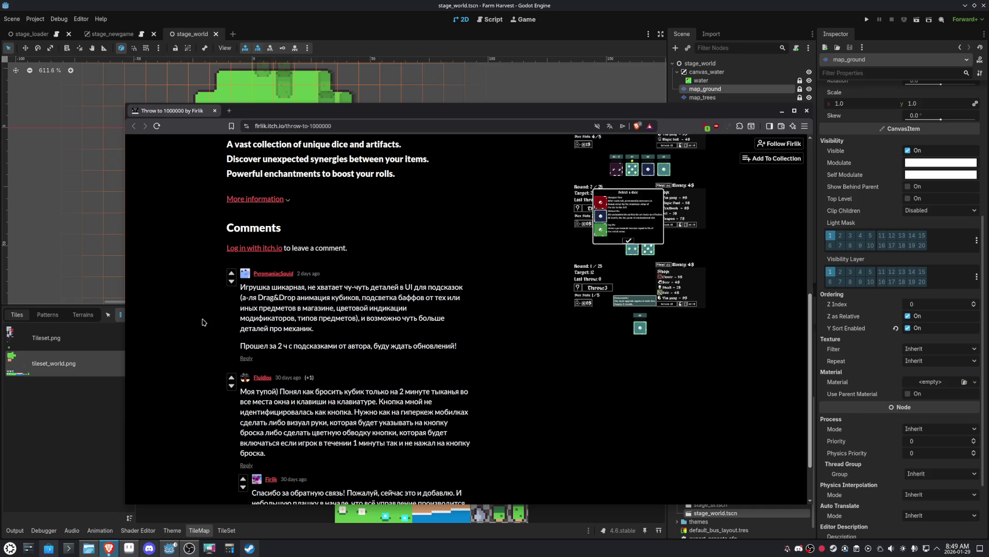
pyautogui.scroll(-2, 198, 324)
pyautogui.scroll(4, 191, 326)
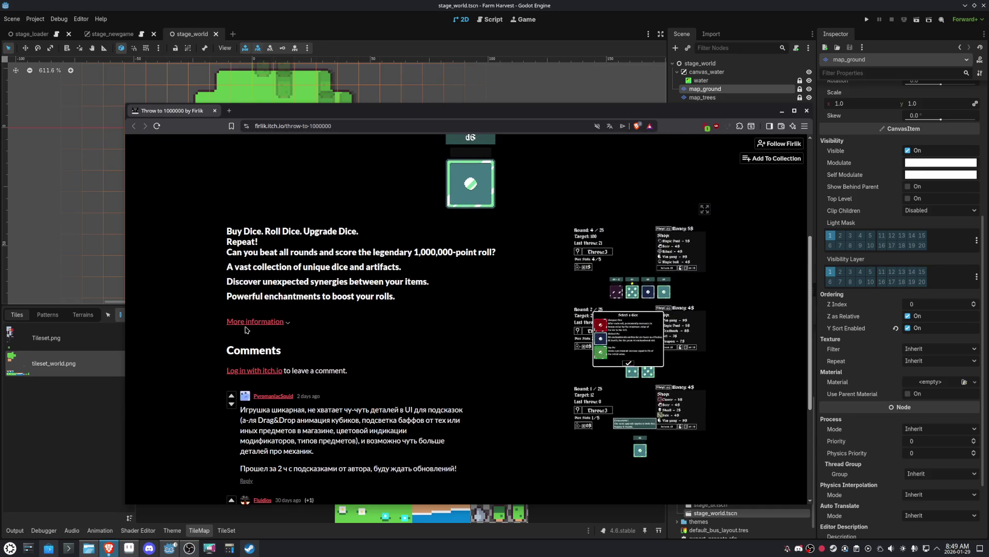
pyautogui.click(252, 322)
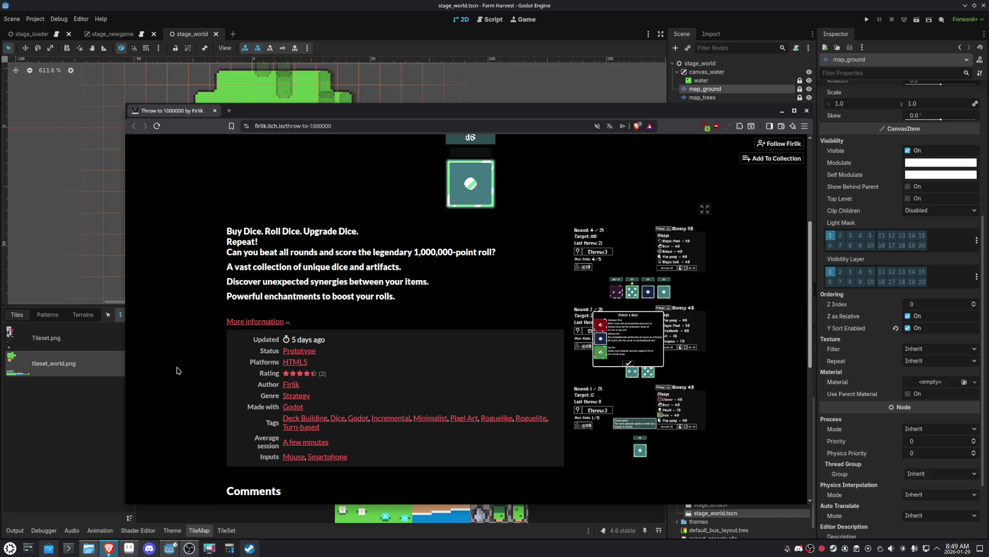
pyautogui.click(258, 322)
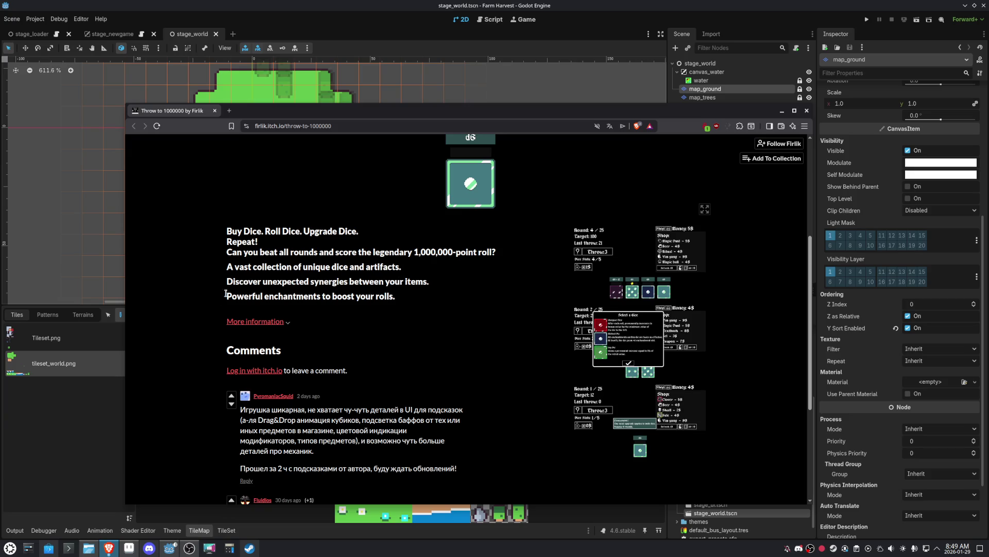
# - Enlarge a screenshot, step forward twice and back three times, then close the viewer
pyautogui.click(622, 360)
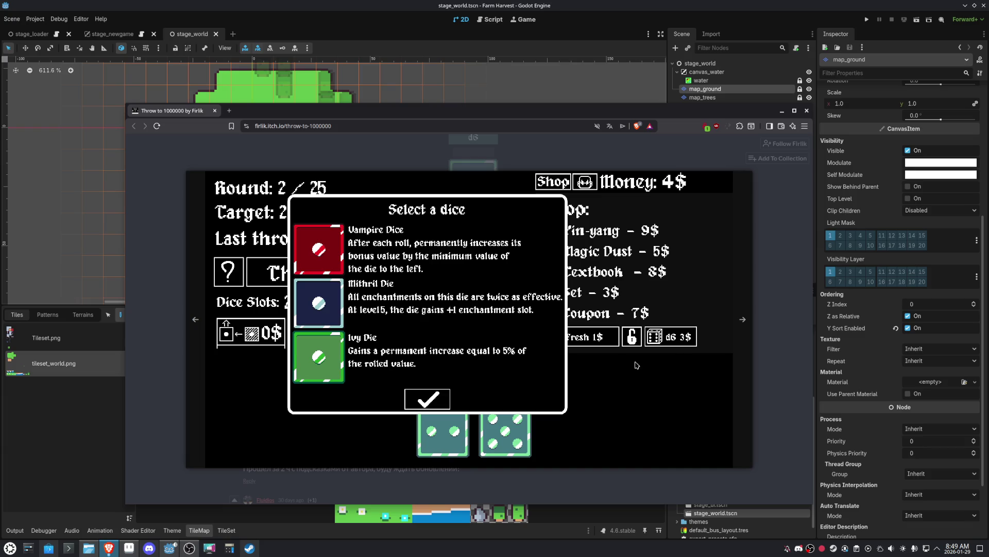
pyautogui.click(743, 320)
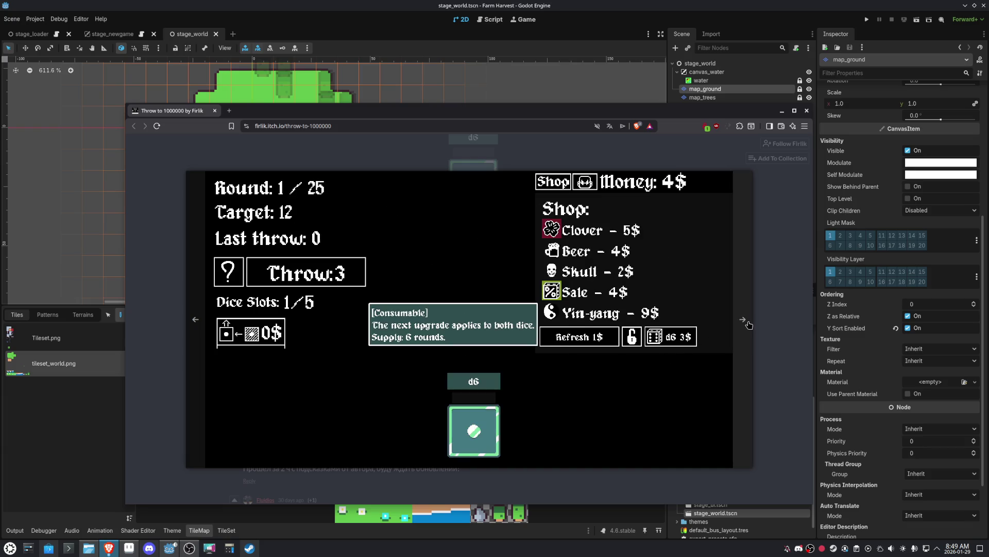
pyautogui.click(748, 322)
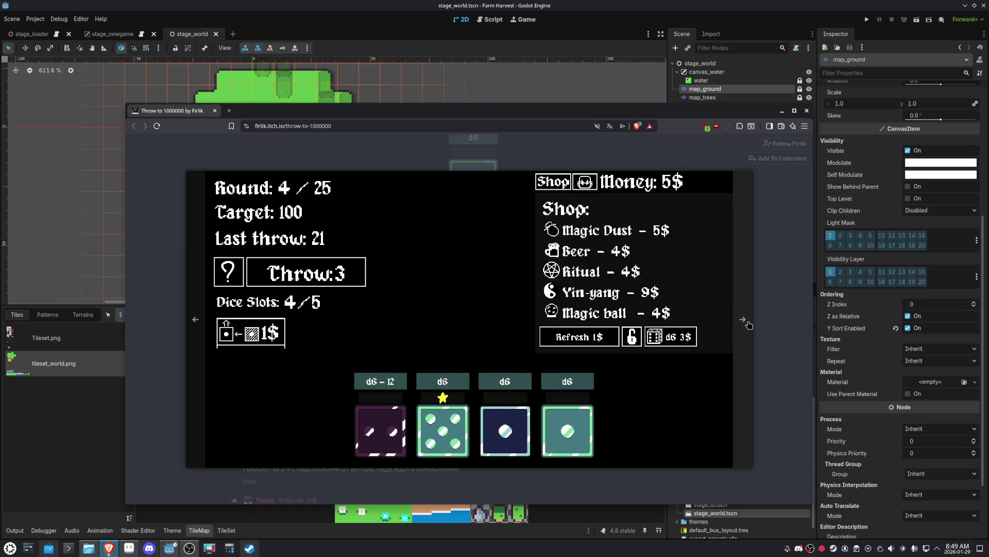
pyautogui.click(194, 329)
pyautogui.click(193, 332)
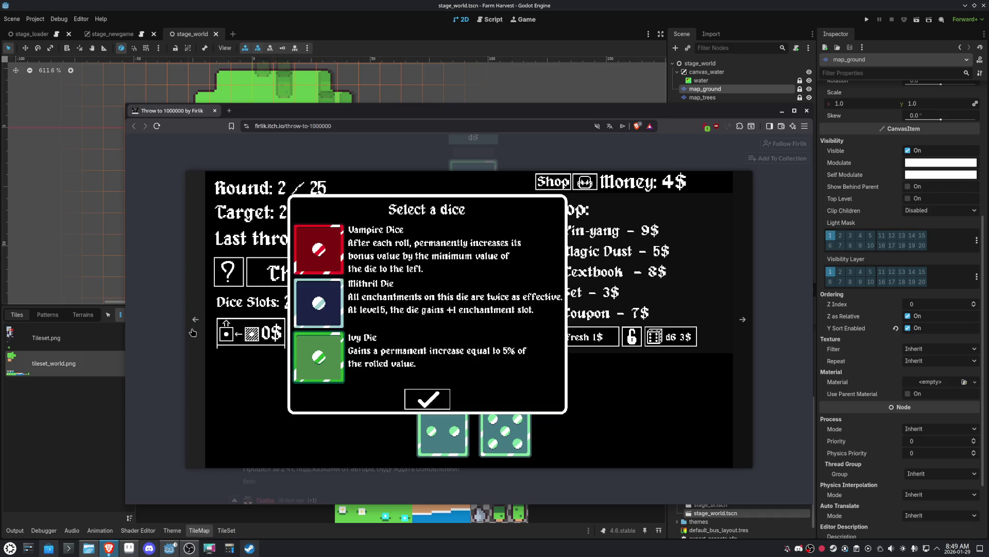
pyautogui.click(193, 331)
pyautogui.click(167, 297)
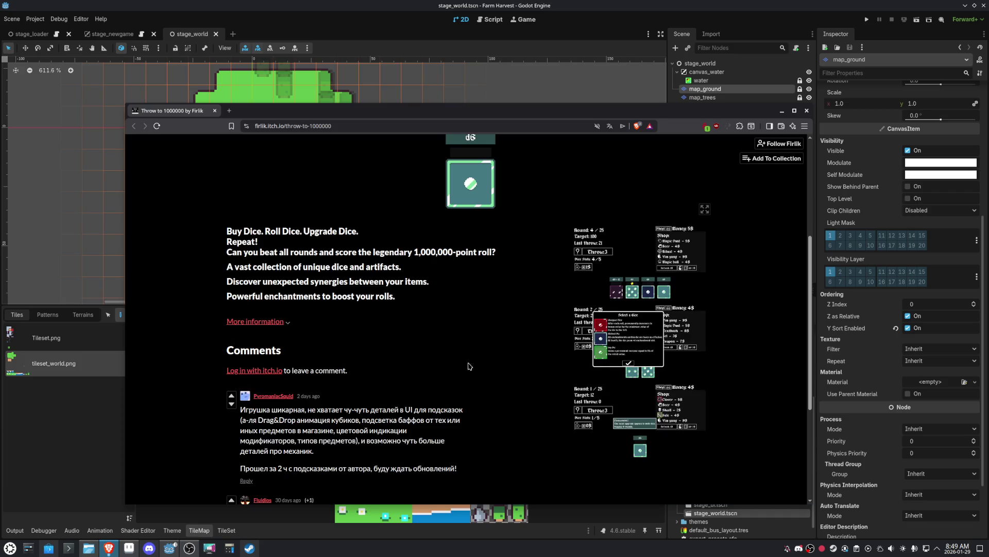
pyautogui.scroll(4, 426, 355)
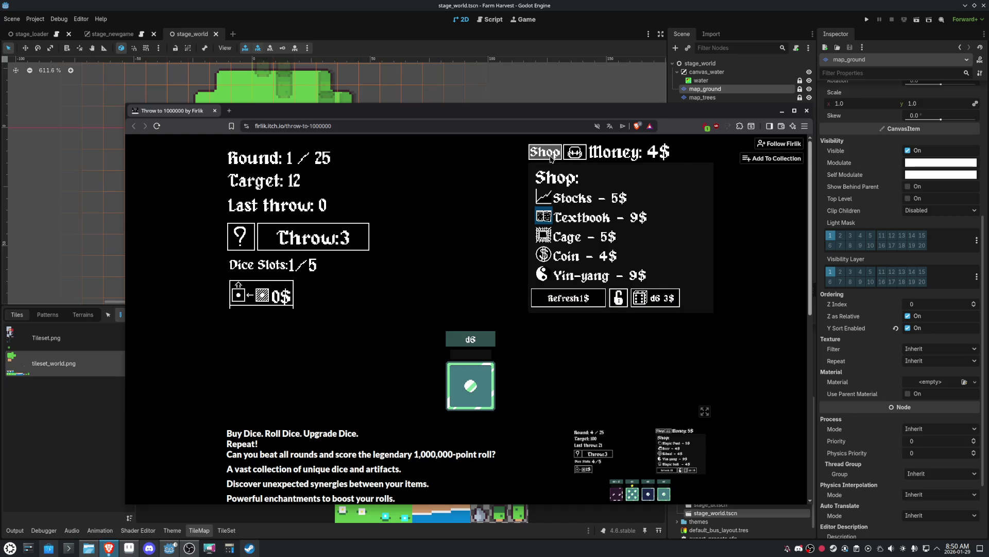
# - Toggle the empty Artifacts list open and closed, and leave the Shop list showing
pyautogui.click(575, 156)
pyautogui.click(576, 158)
pyautogui.click(576, 158)
pyautogui.click(576, 158)
pyautogui.click(553, 155)
pyautogui.click(553, 154)
pyautogui.click(552, 154)
pyautogui.click(553, 155)
pyautogui.click(553, 155)
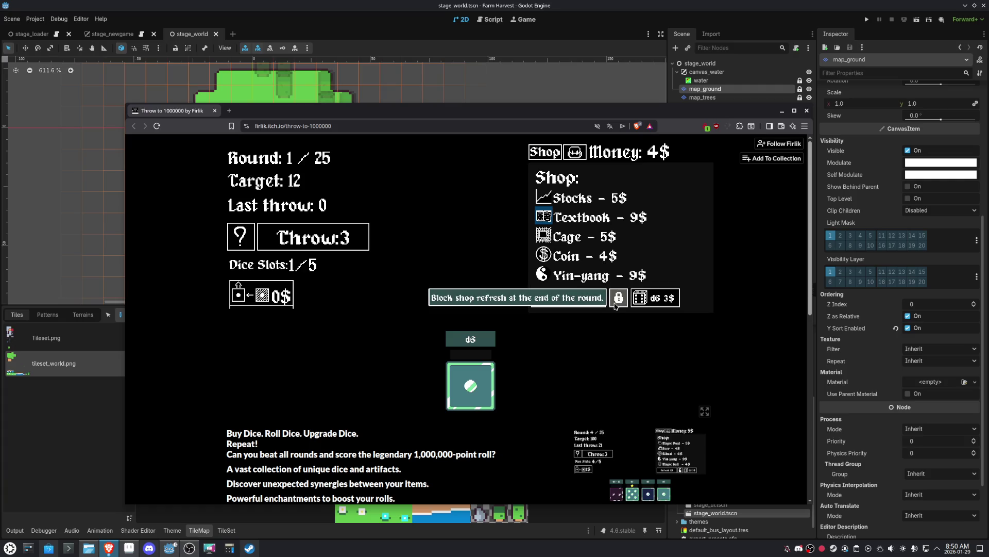
# - Make the first Throw of round 1, then scroll down to the Comments section
pyautogui.click(309, 242)
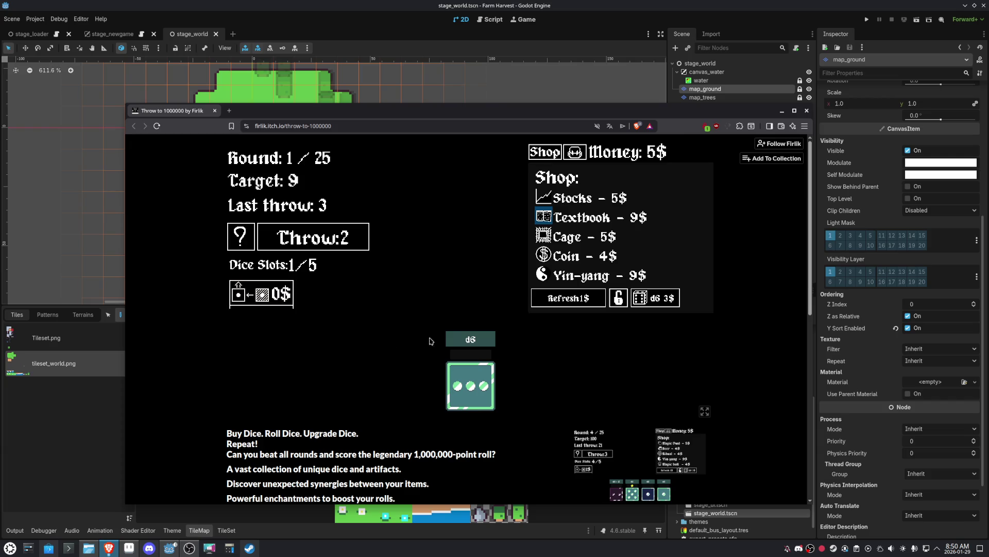
pyautogui.moveTo(457, 341)
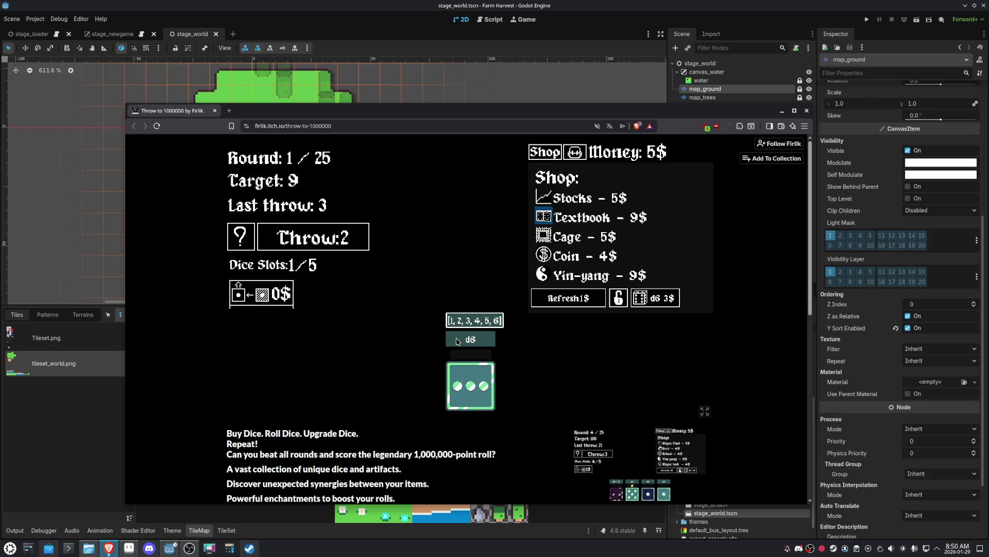
pyautogui.scroll(-5, 251, 337)
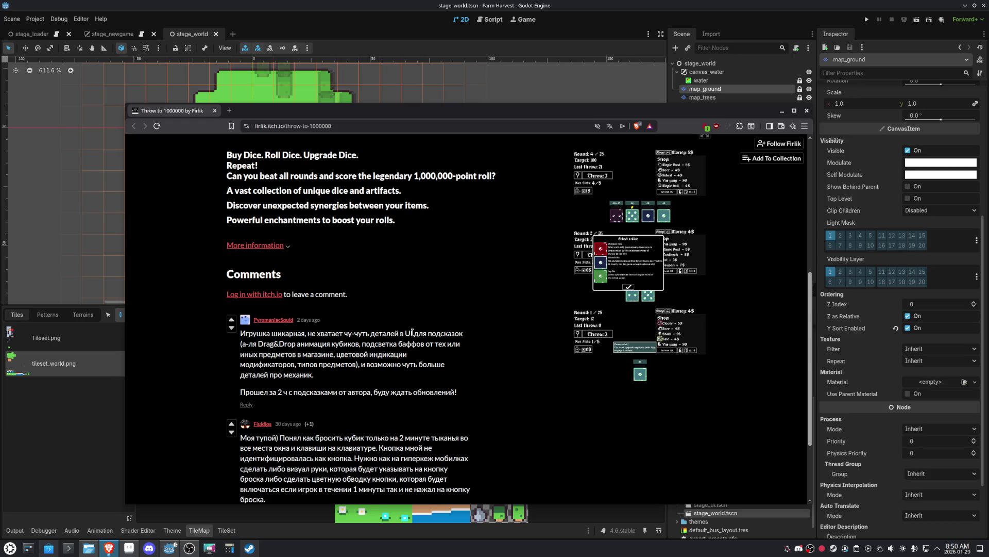
# - View one screenshot enlarged, then Follow the developer, landing on the itch.io login check
pyautogui.click(629, 326)
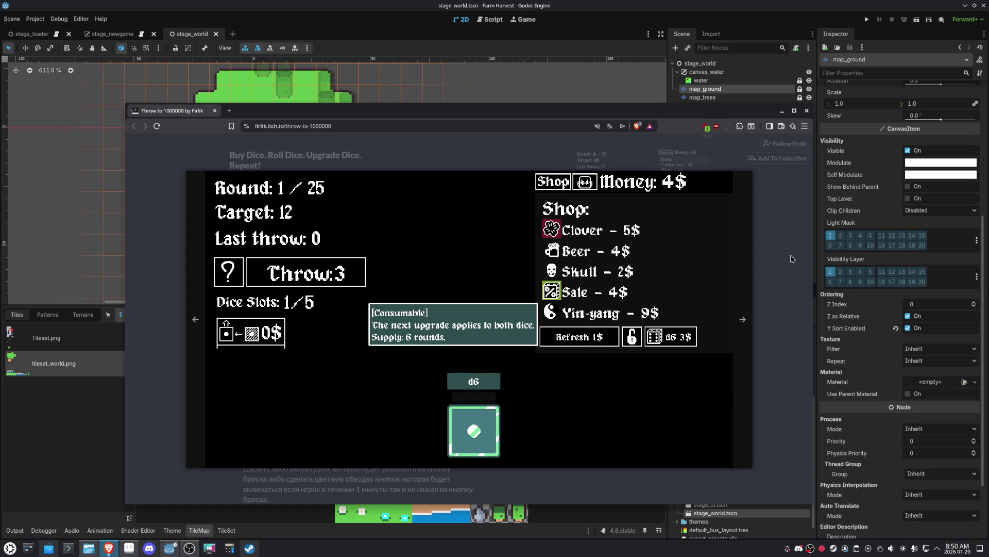
pyautogui.click(792, 258)
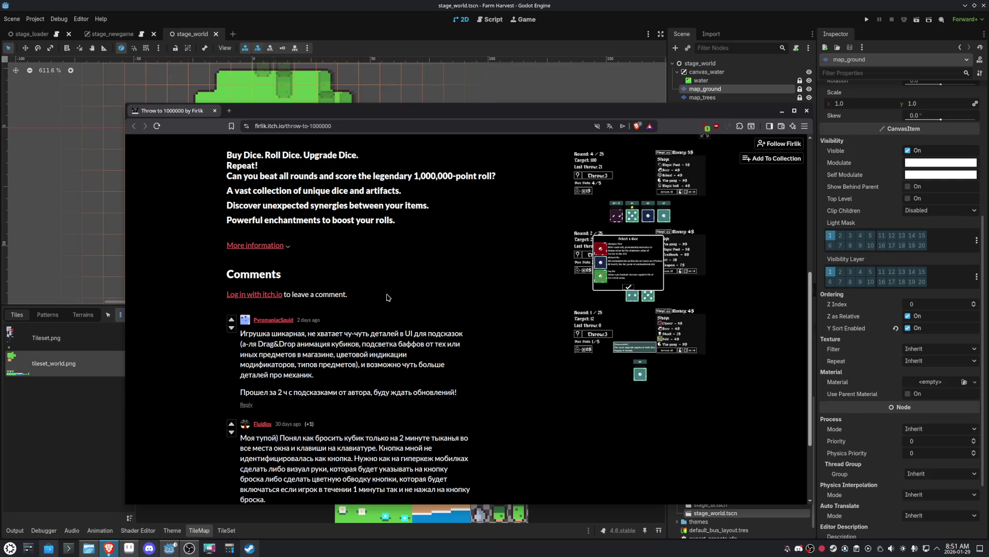
pyautogui.scroll(5, 388, 296)
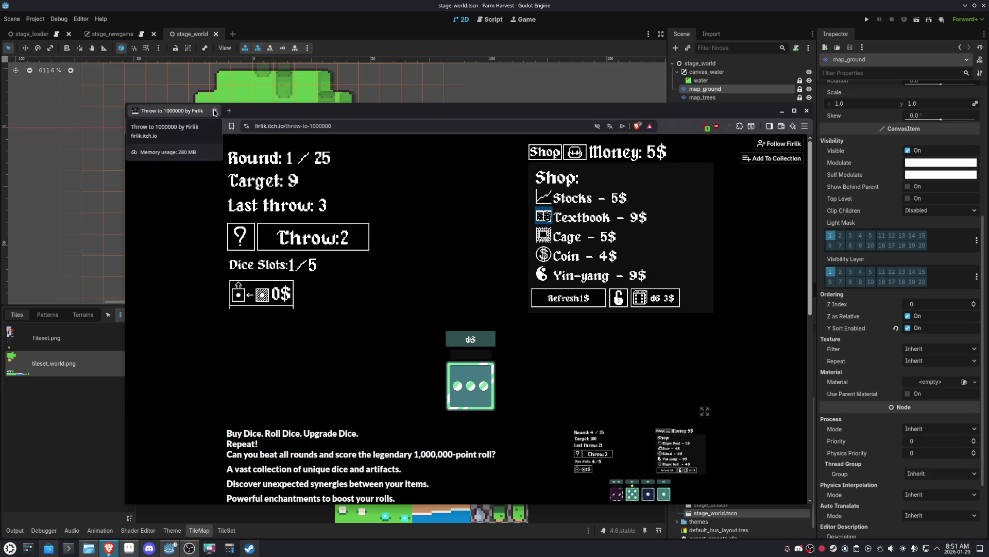
pyautogui.click(780, 149)
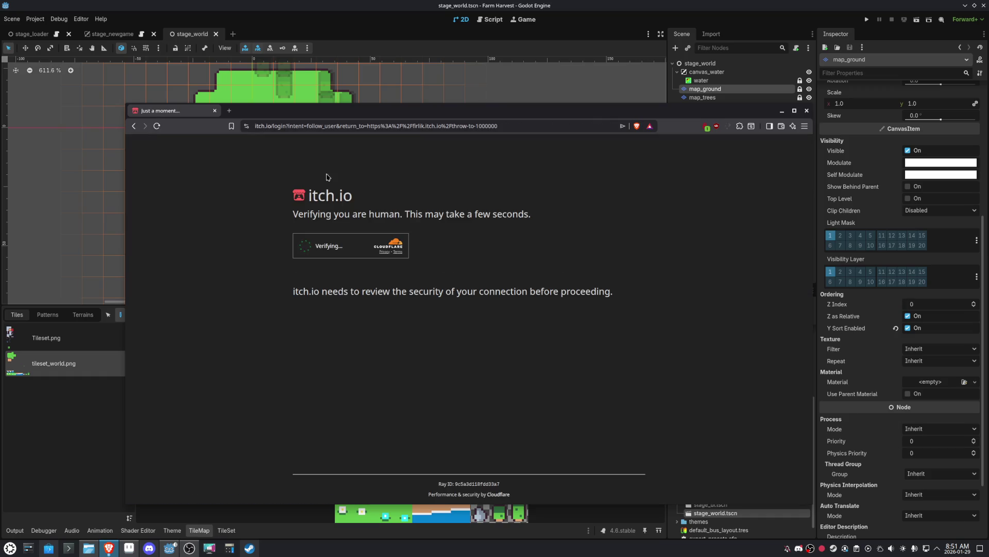